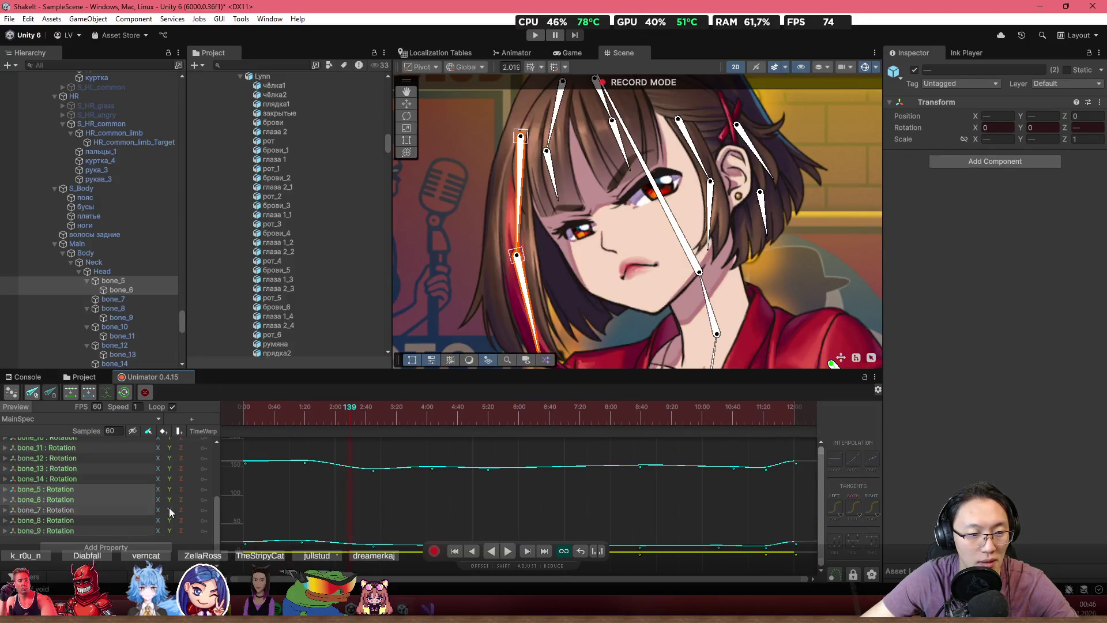
- Expand bone_5's rotation channels and show only its Rotation.z curve
scroll(29, 491, "up", 3)
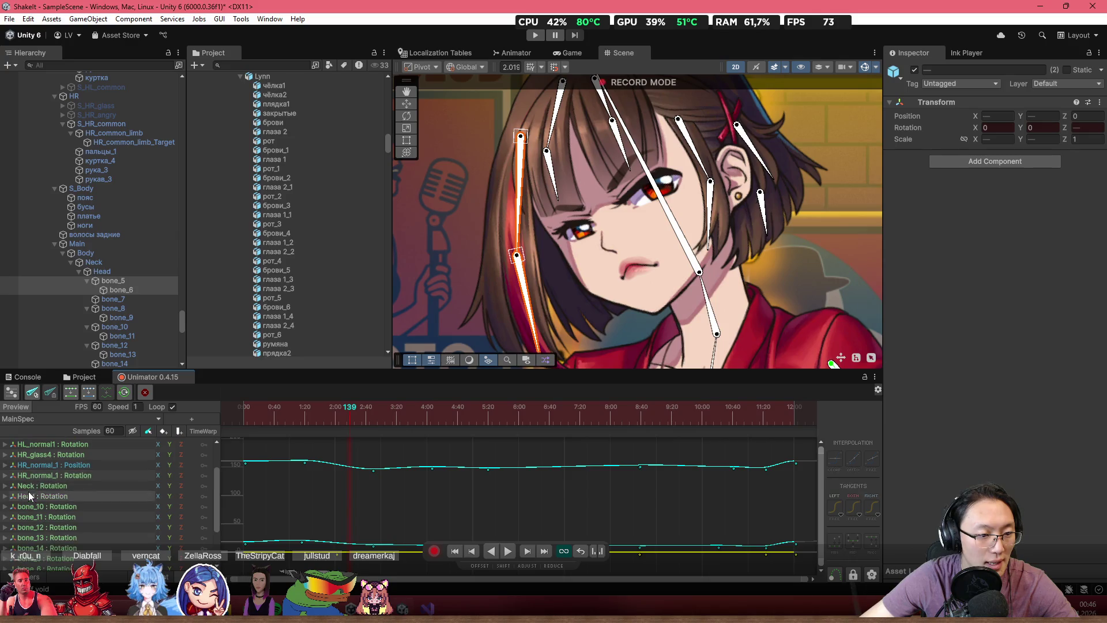
scroll(29, 491, "down", 2)
left_click(4, 524)
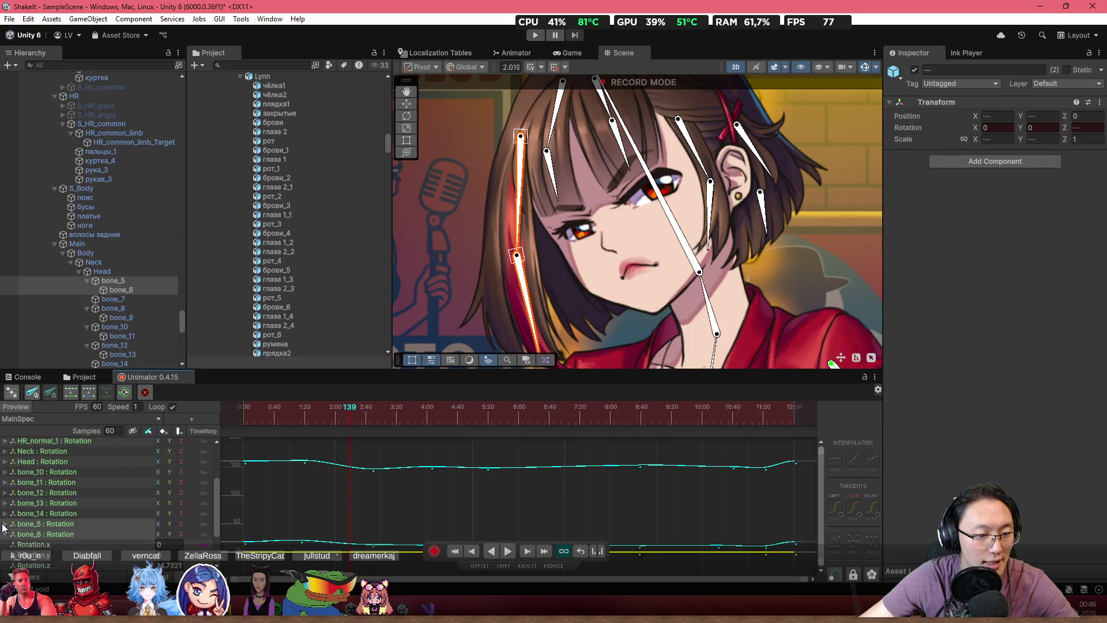
left_click(4, 524)
scroll(90, 534, "down", 3)
left_click(128, 524)
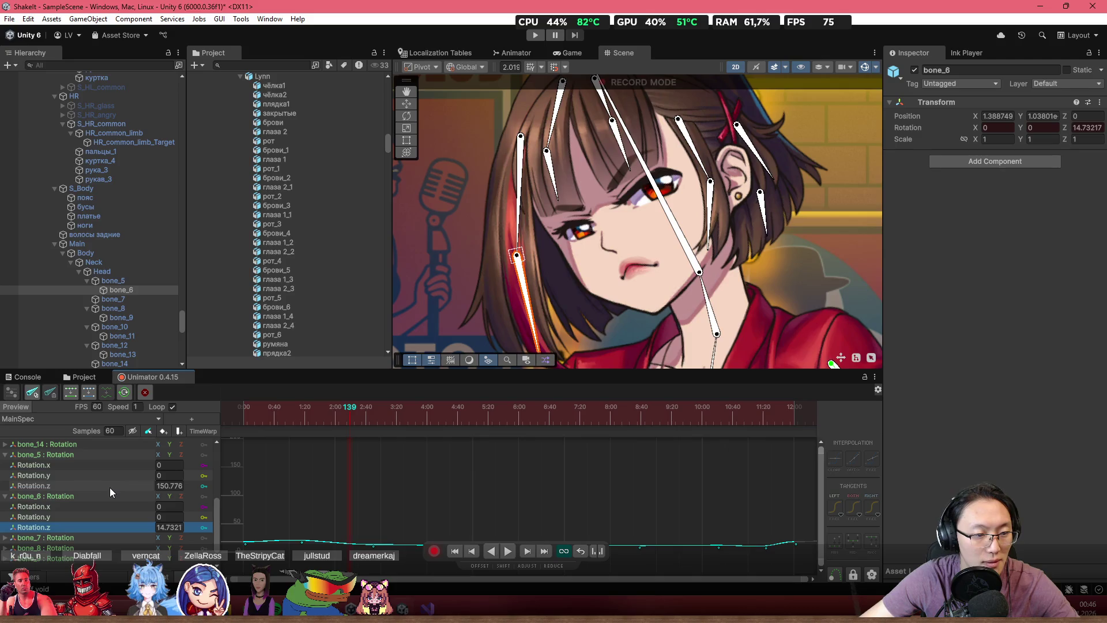
left_click(110, 488, "ctrl")
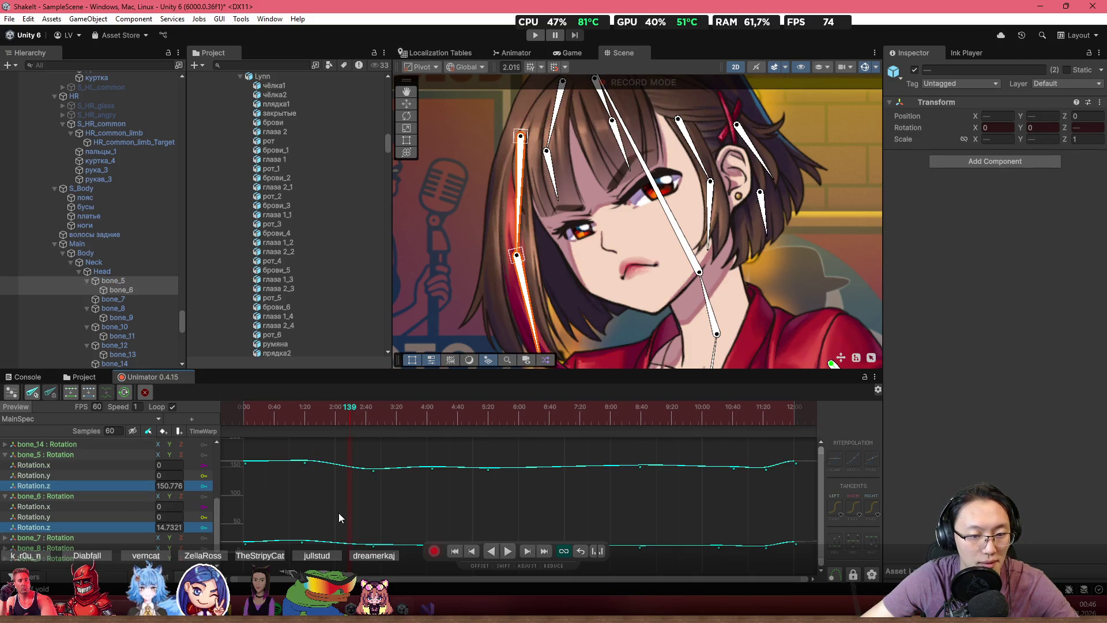
left_click(264, 416)
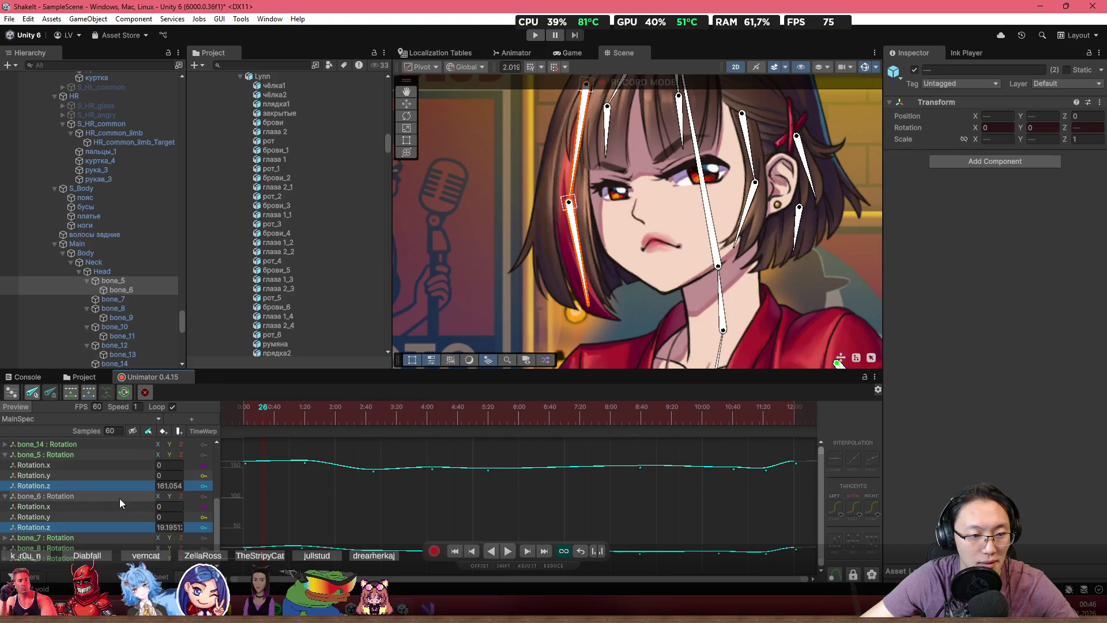
left_click(102, 482)
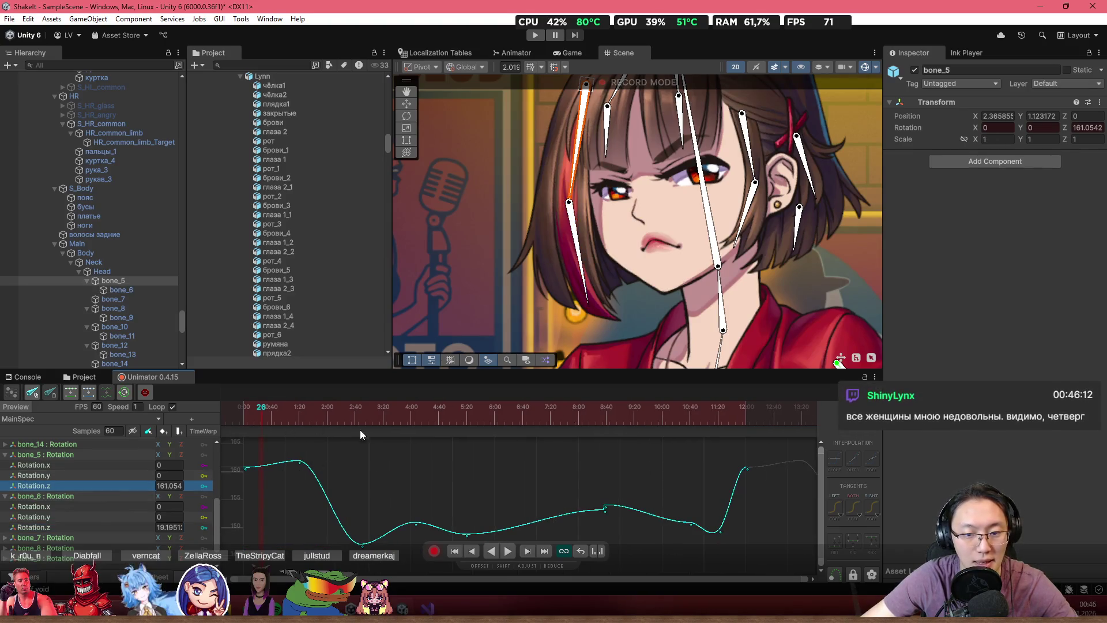
- Drag a bone_5 Rotation.z keyframe left to about 7:32 and frame the whole curve
left_click(604, 507)
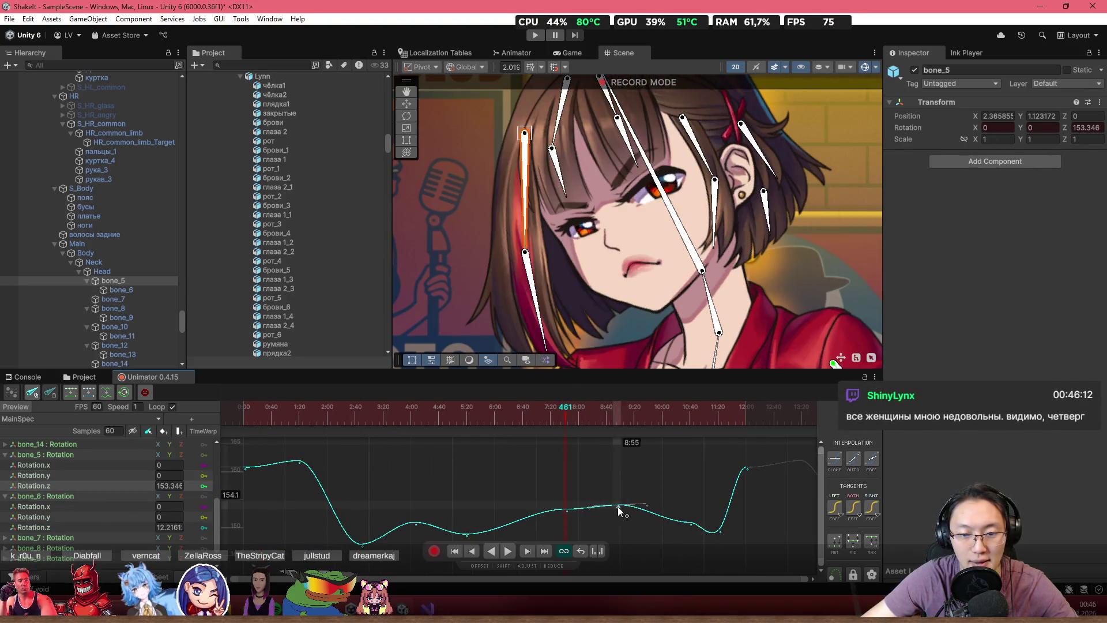
mouse_move(567, 511)
left_mouse_down()
mouse_move(621, 506)
mouse_move(626, 531)
left_mouse_up()
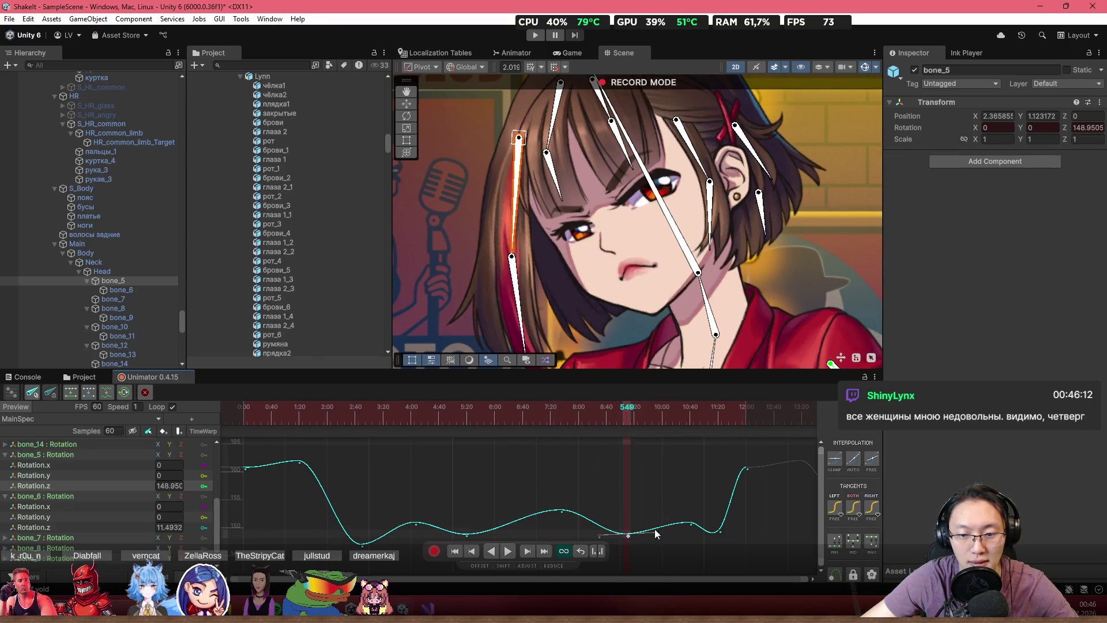
key("a")
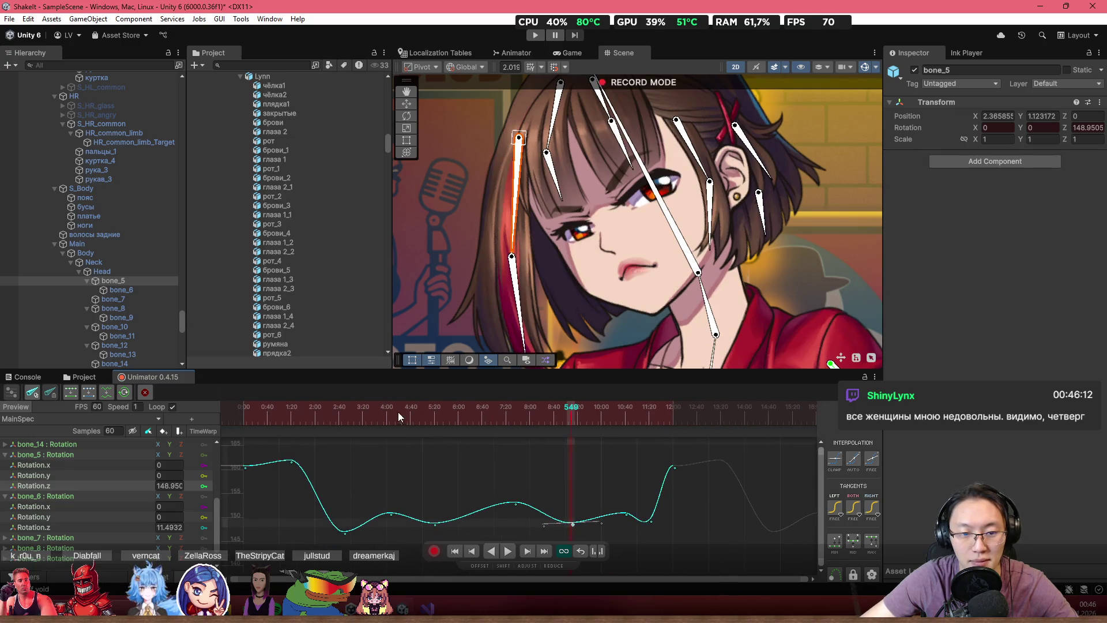
left_click(248, 410)
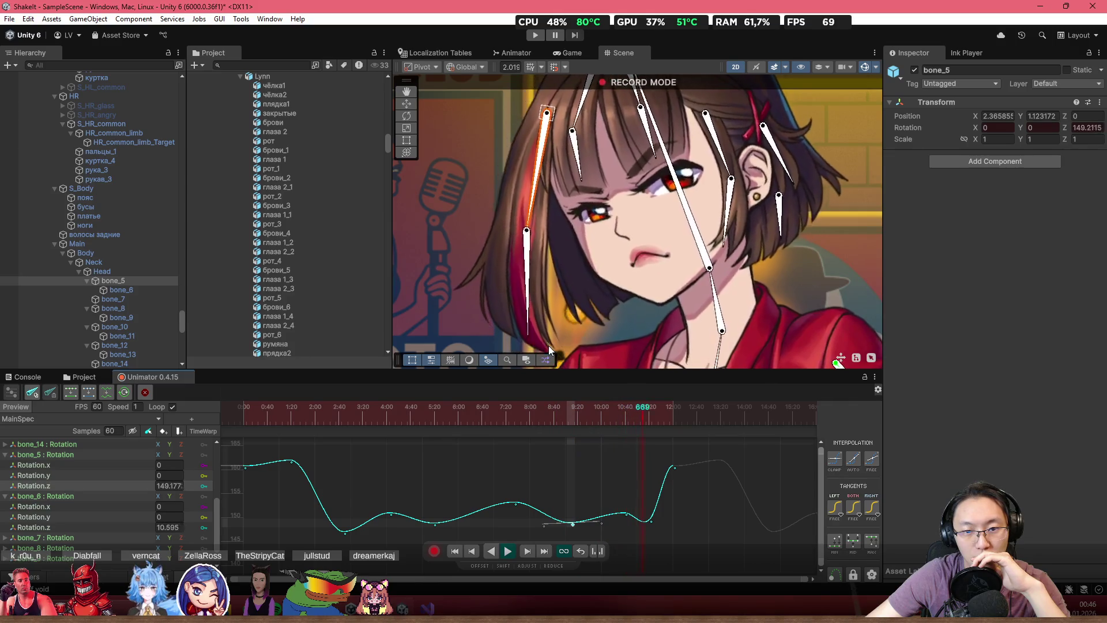
right_click(548, 344)
left_click(479, 449)
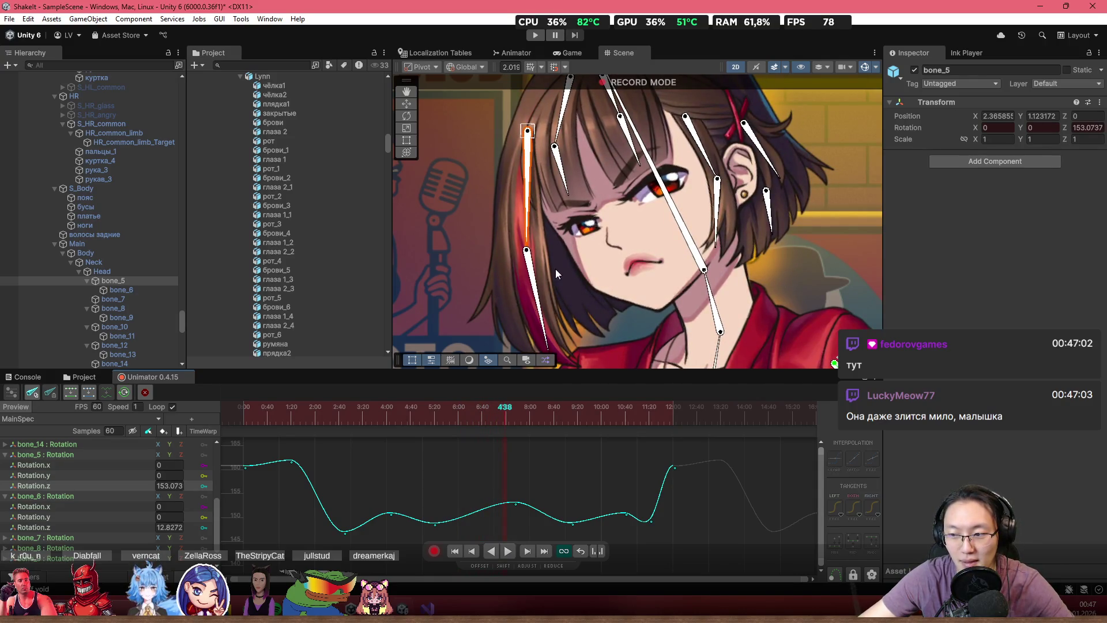
left_click_drag(625, 256, 563, 242)
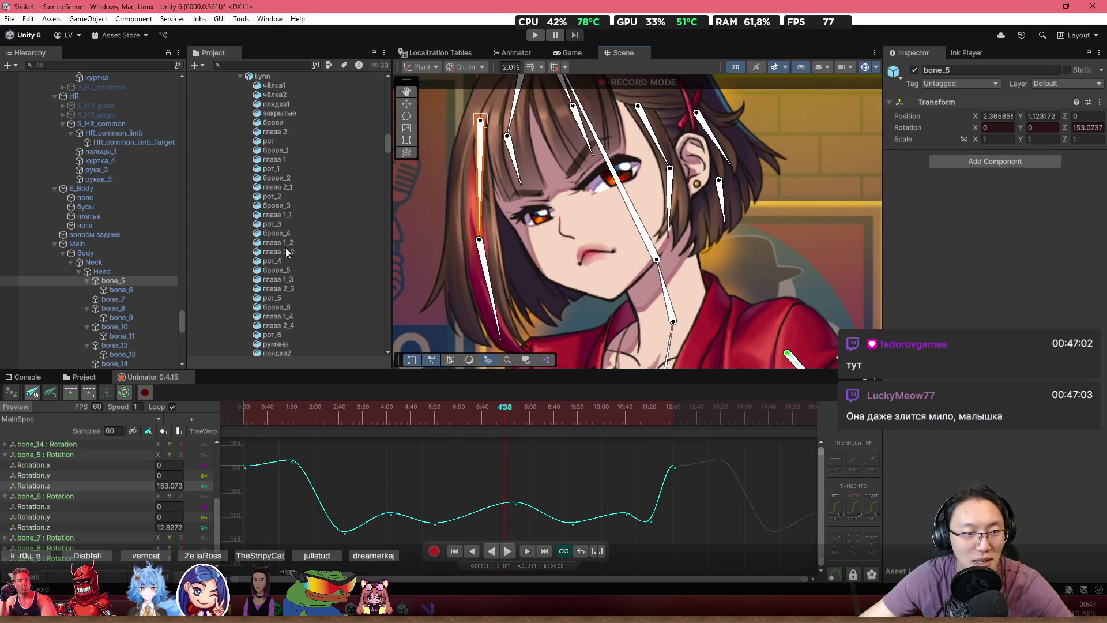
scroll(123, 231, "up", 2)
scroll(271, 292, "down", 6)
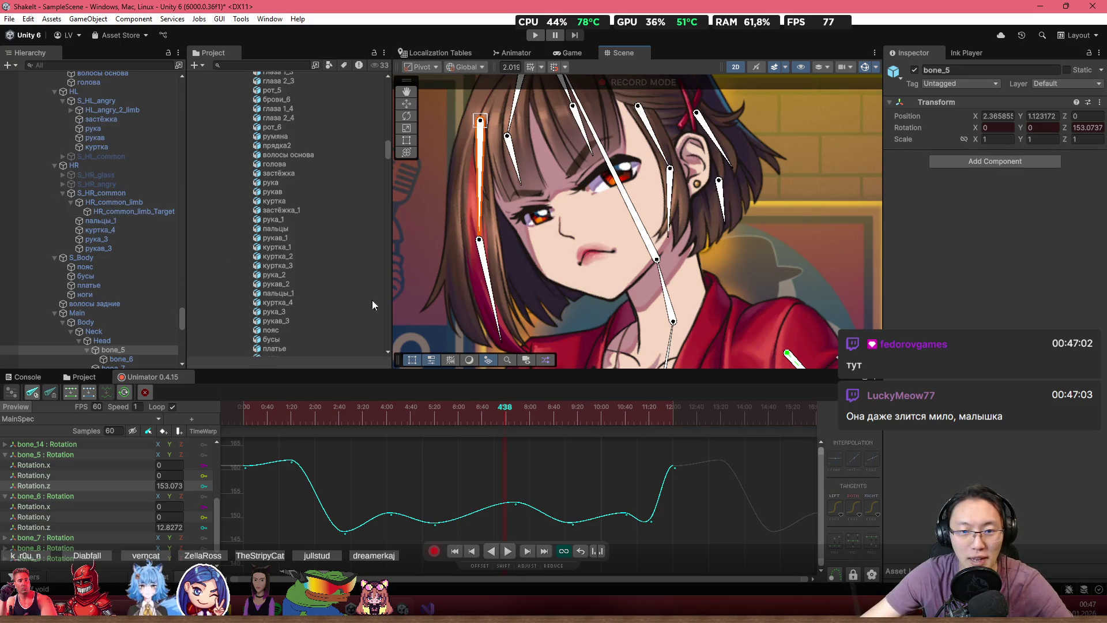
scroll(435, 340, "down", 2)
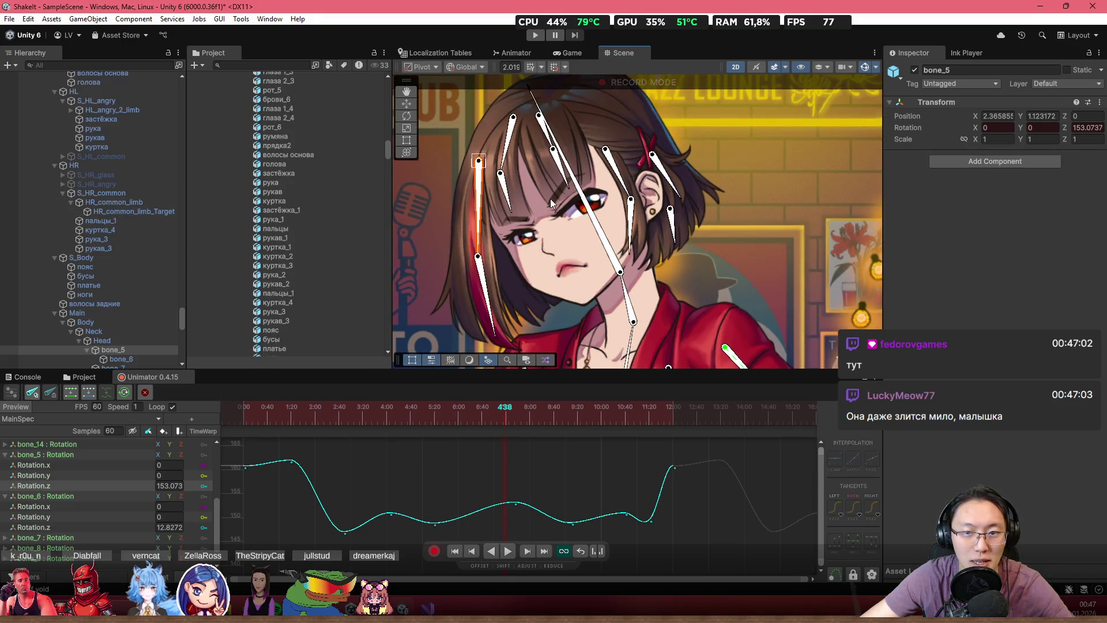
scroll(551, 199, "up", 2)
left_click_drag(450, 421, 582, 434)
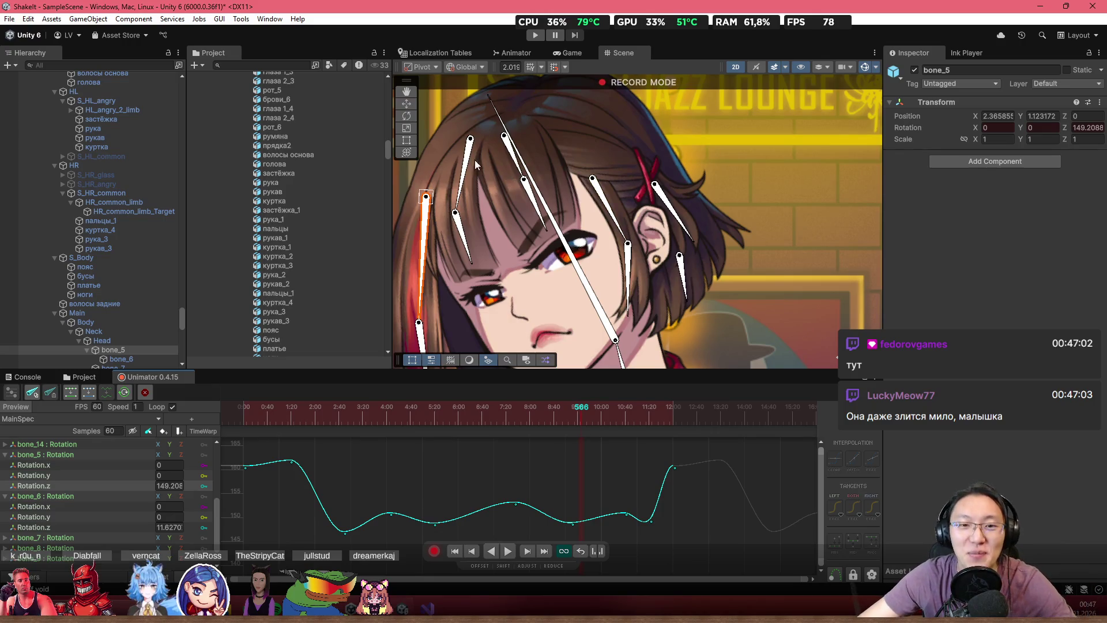
scroll(504, 171, "up", 2)
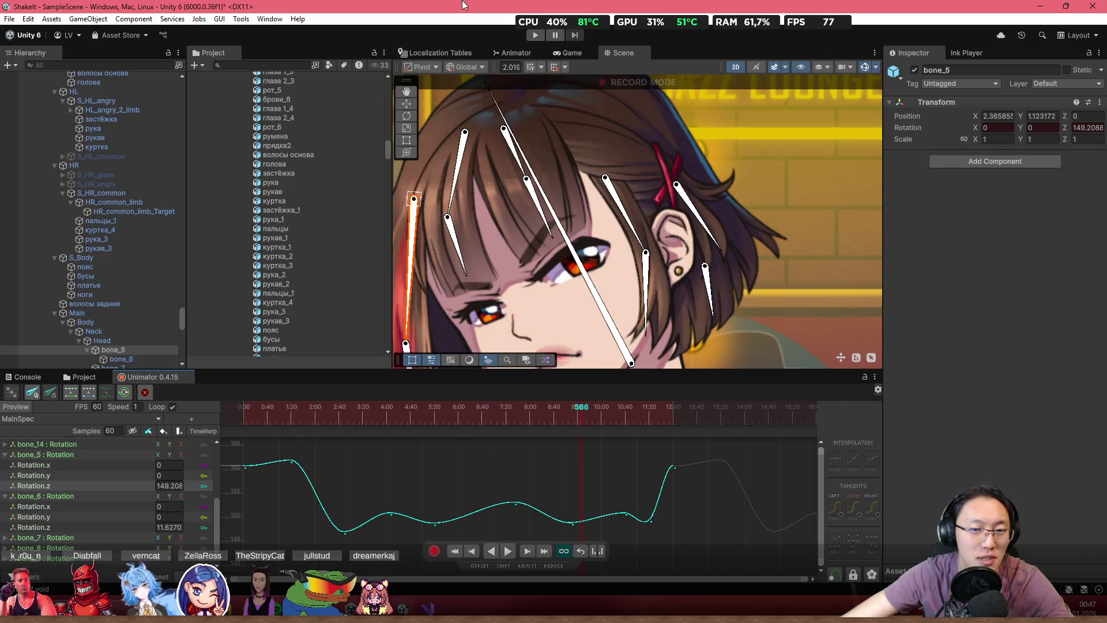
scroll(367, 473, "down", 5)
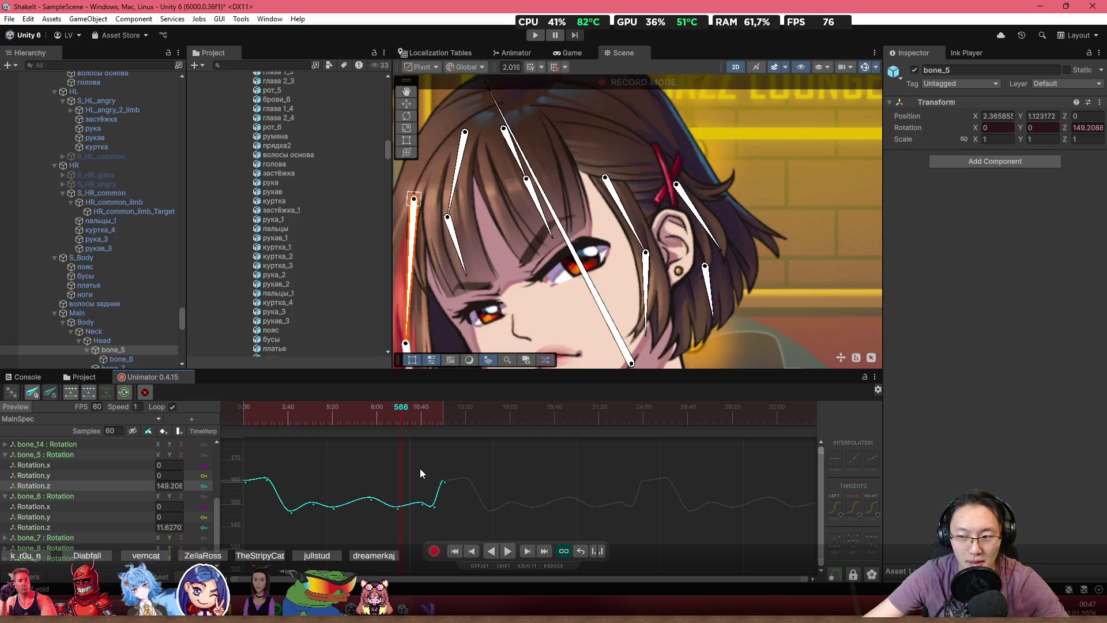
- In the dopesheet, box-select and delete the middle bone_5 and bone_6 rotation keyframes
left_click_drag(500, 461, 313, 535)
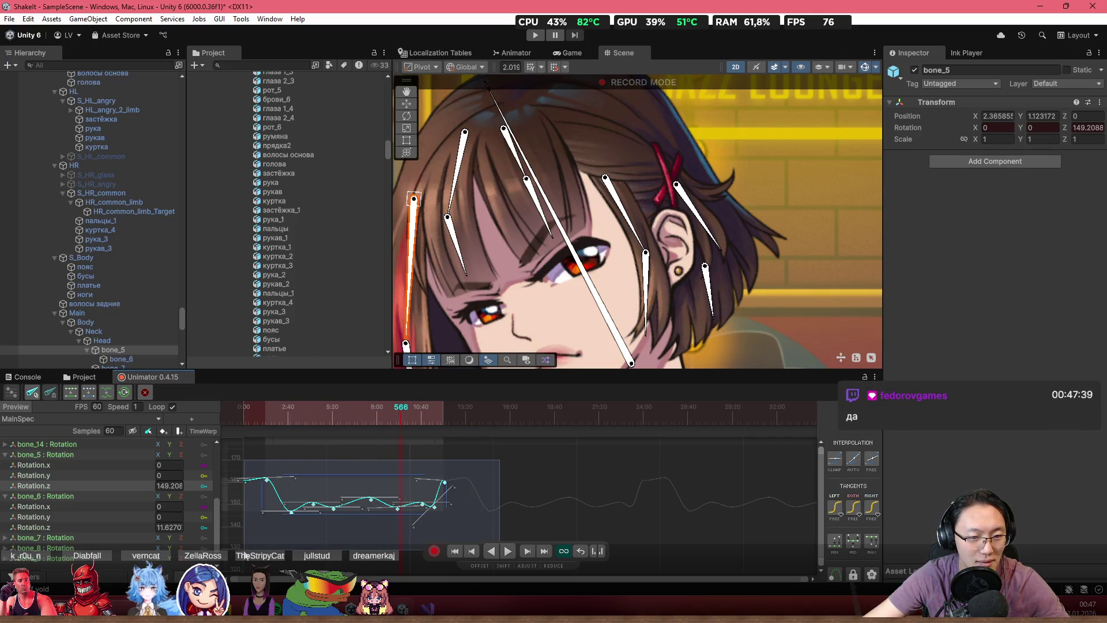
left_click(331, 535)
key("c")
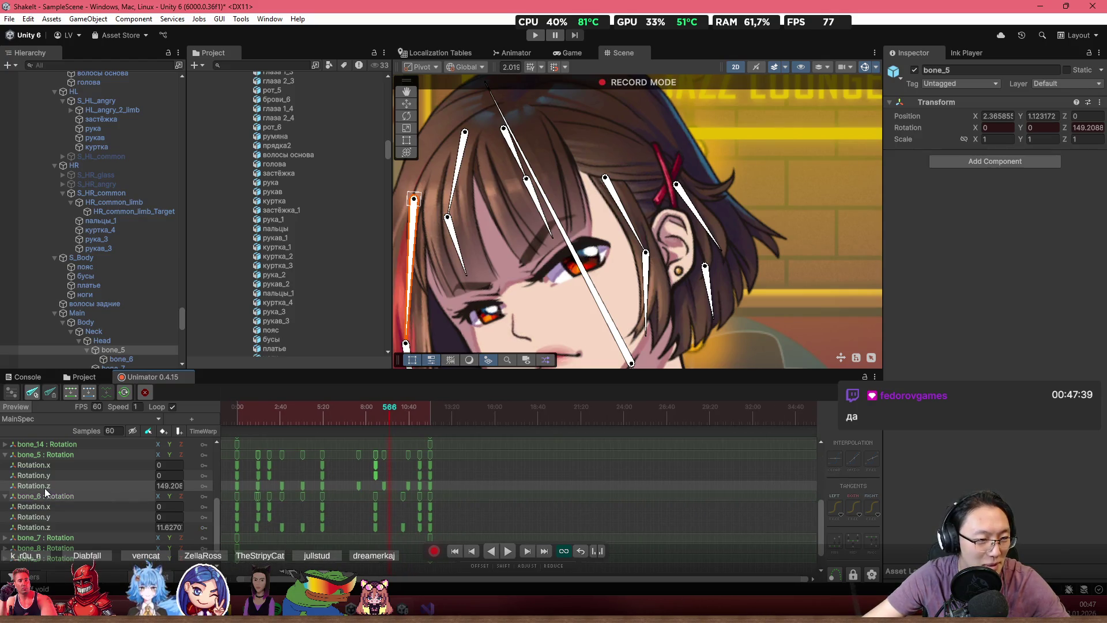
left_click(7, 496)
left_click(6, 459)
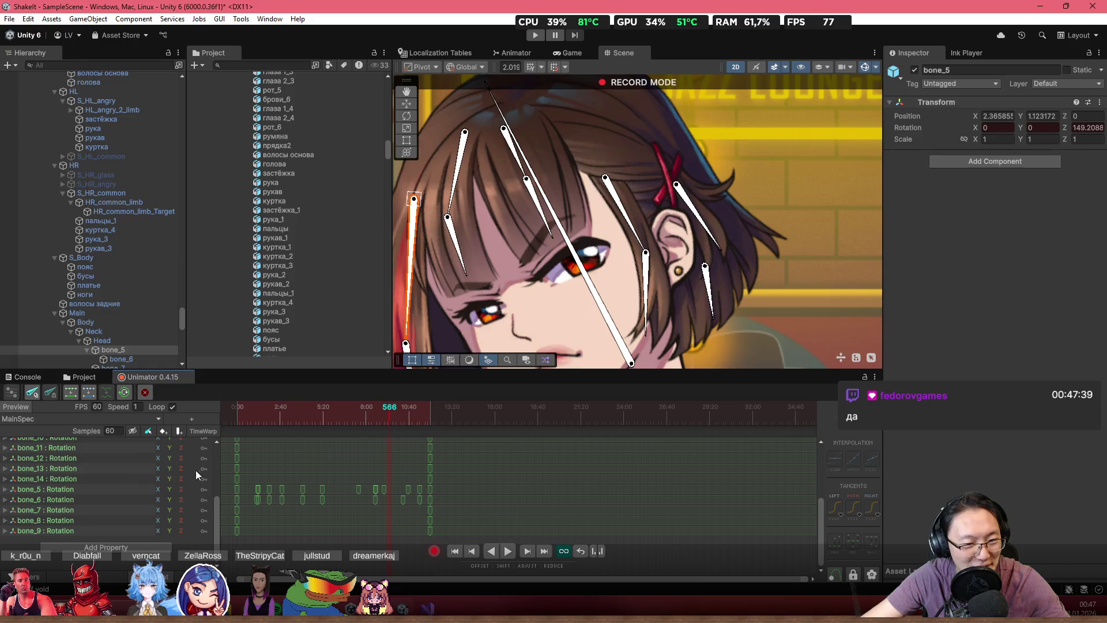
left_click_drag(244, 476, 424, 521)
key("Delete")
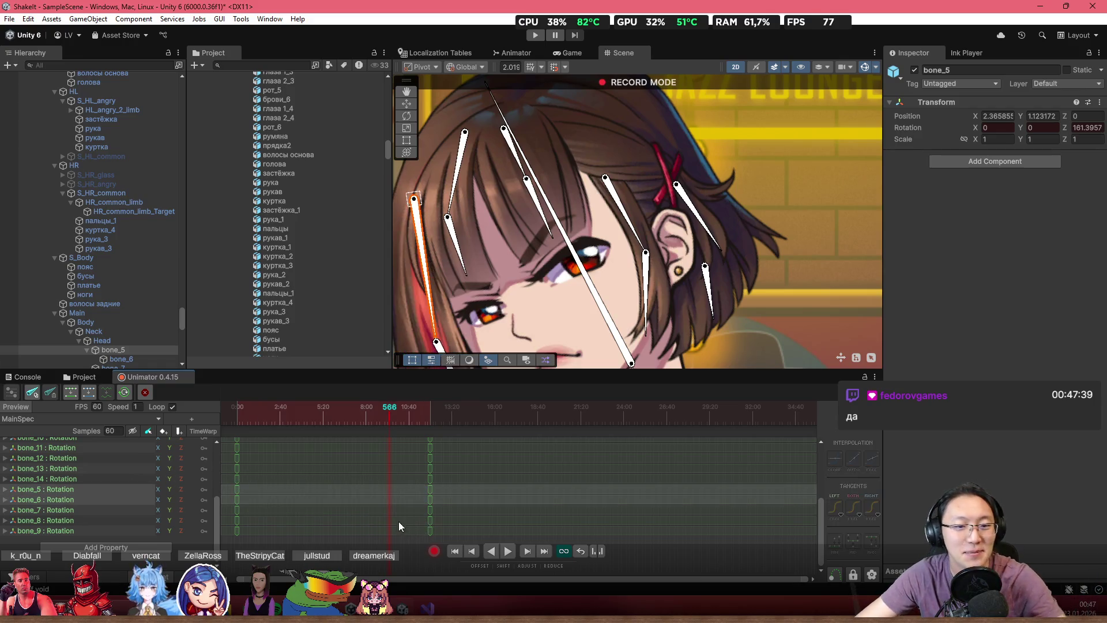
scroll(293, 496, "down", 1)
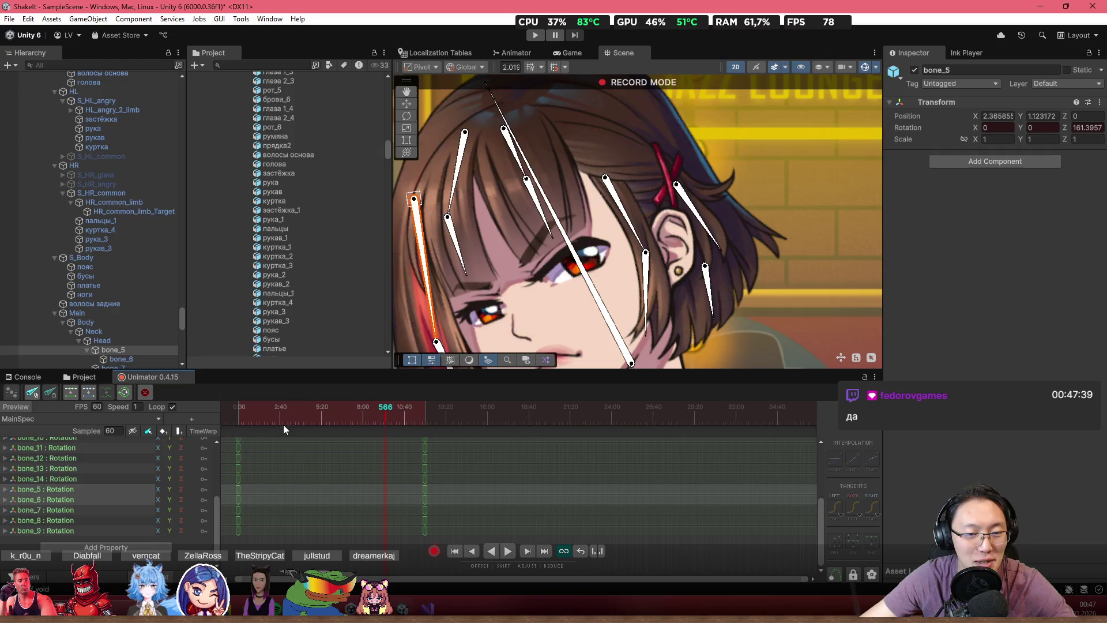
- Switch to the Main clip, box-select its bone_10–bone_12 keyframes, and reopen the clip list
left_click(132, 419)
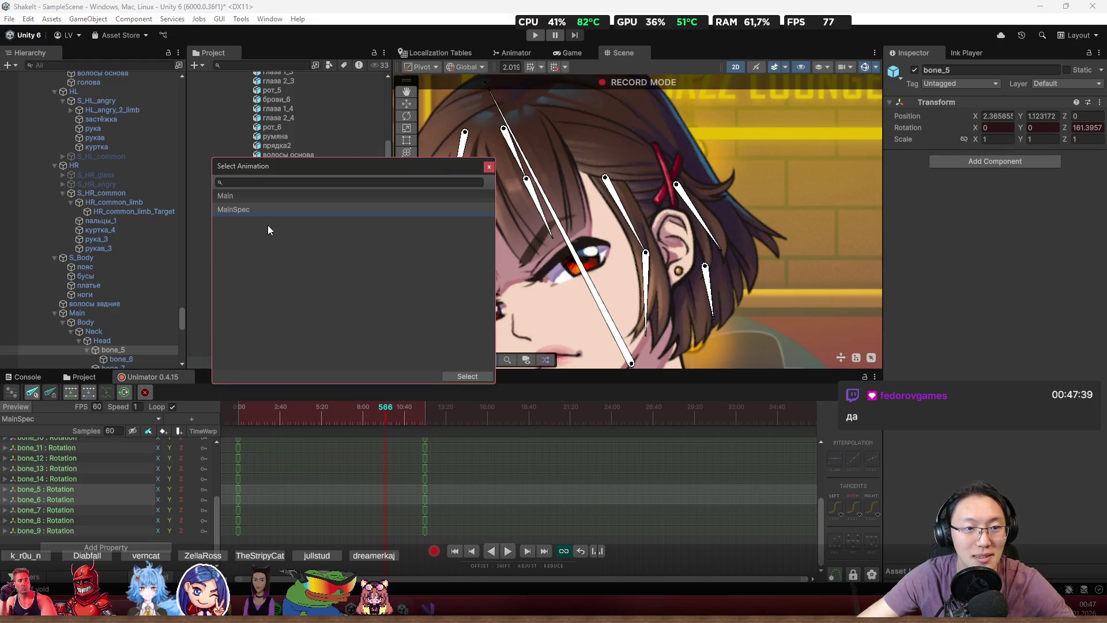
left_click(285, 197)
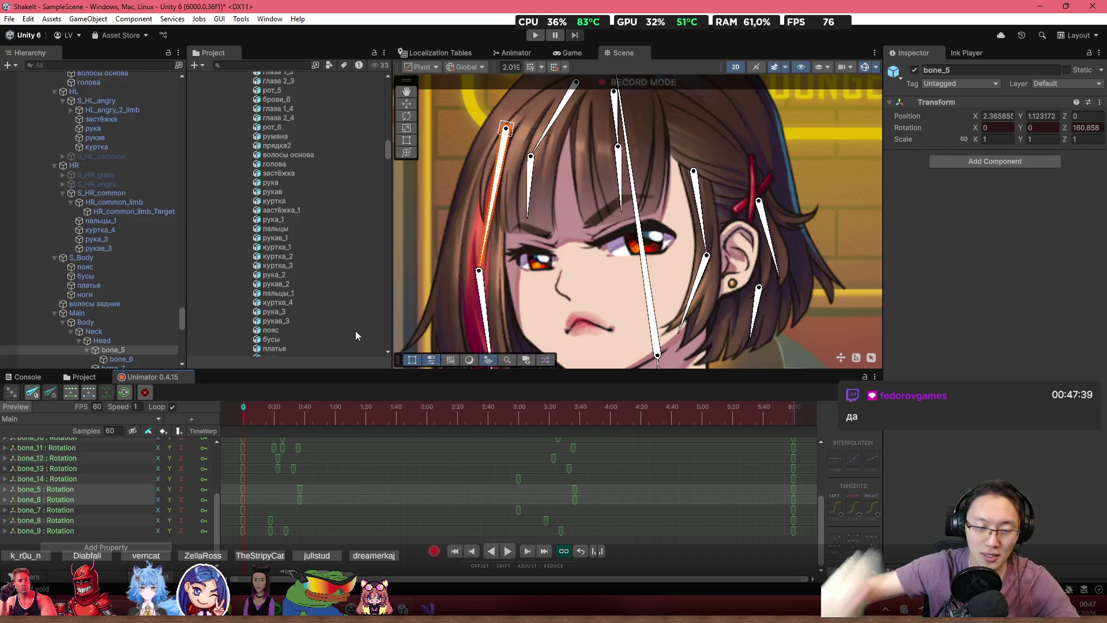
scroll(476, 462, "down", 4)
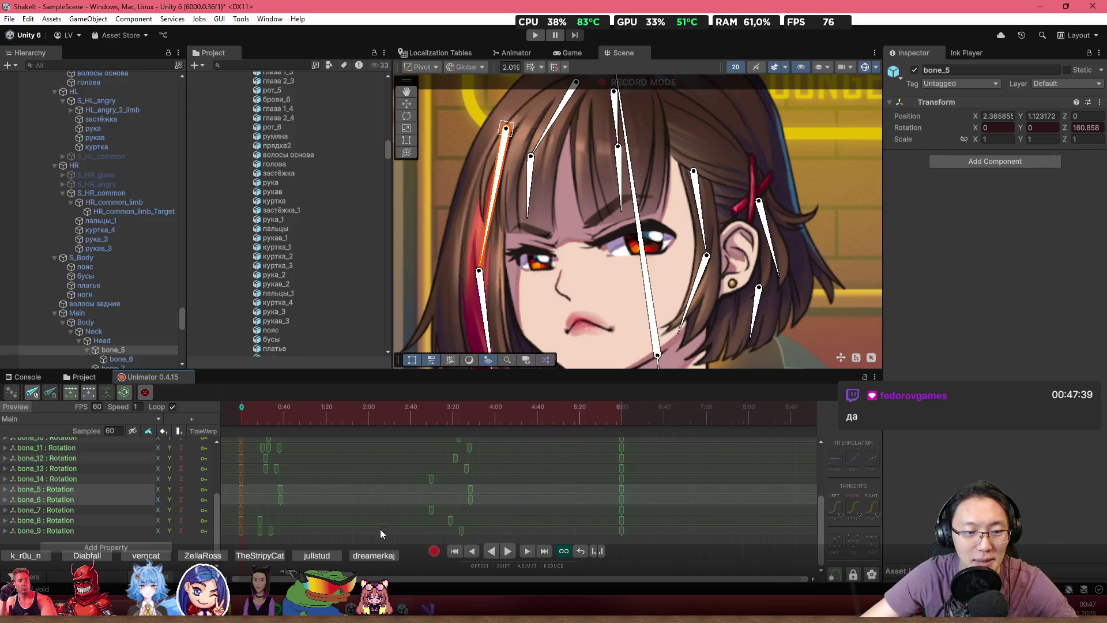
left_click_drag(816, 522, 823, 505)
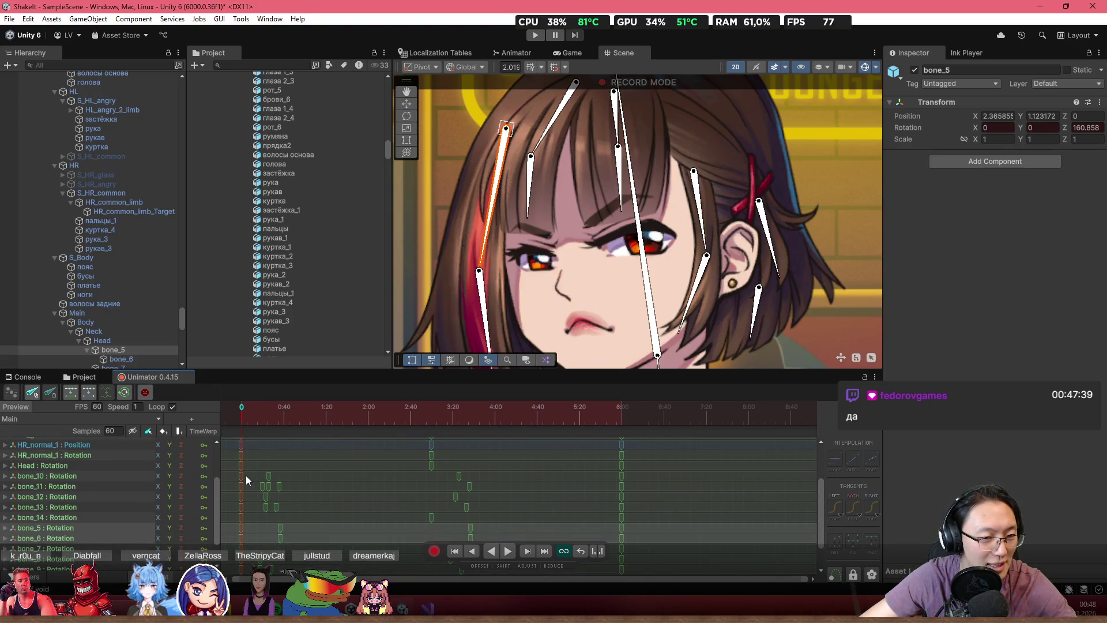
mouse_move(246, 472)
left_mouse_down()
mouse_move(271, 497)
mouse_move(230, 475)
mouse_move(440, 538)
mouse_move(605, 542)
mouse_move(663, 573)
mouse_move(790, 521)
mouse_move(821, 524)
mouse_move(820, 548)
left_mouse_up()
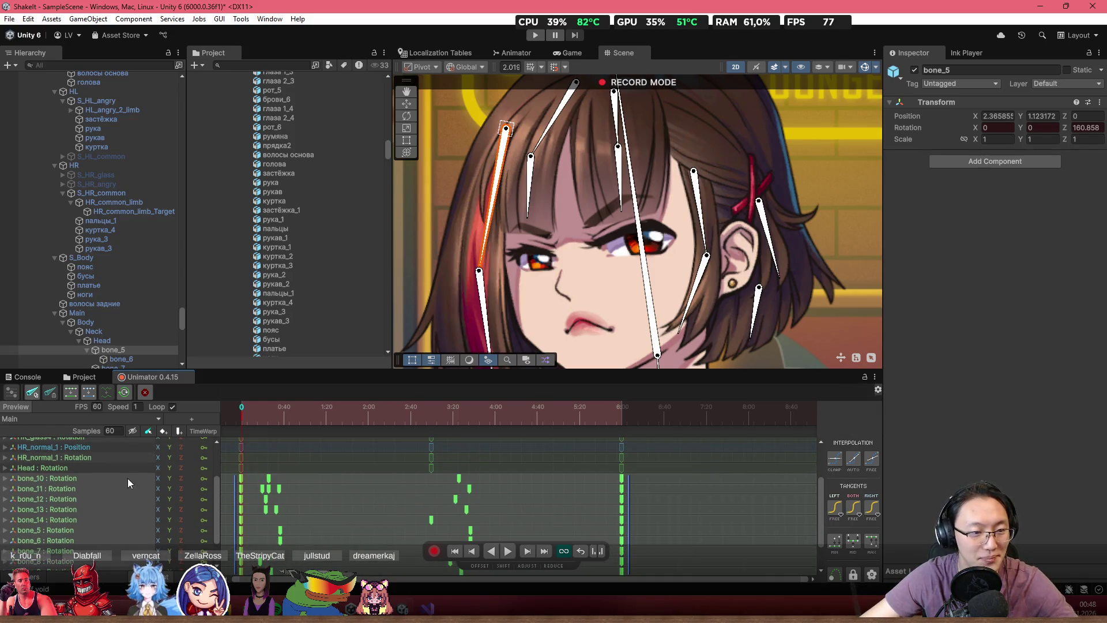
left_click(114, 419)
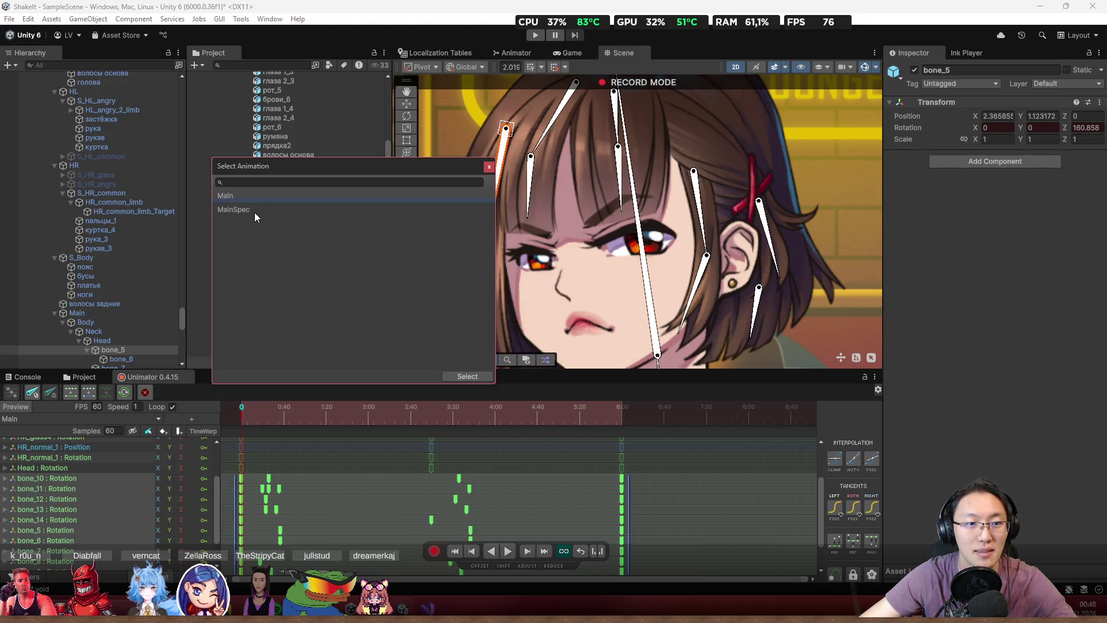
- Return to the MainSpec clip and paste the copied bone keyframes at frame 360
double_click(234, 209)
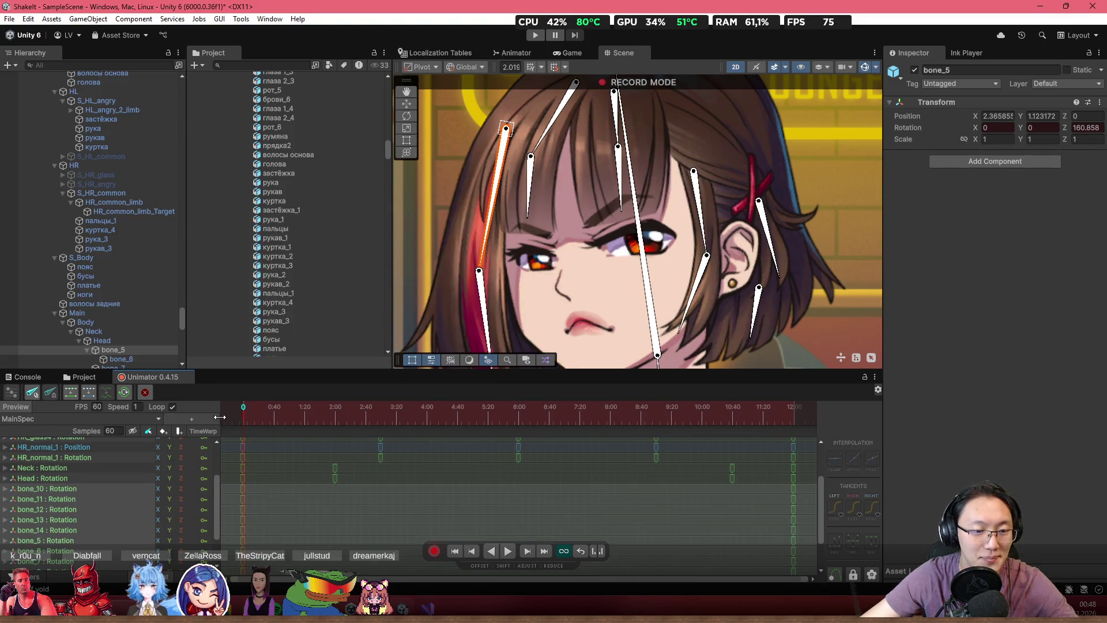
left_click(519, 420)
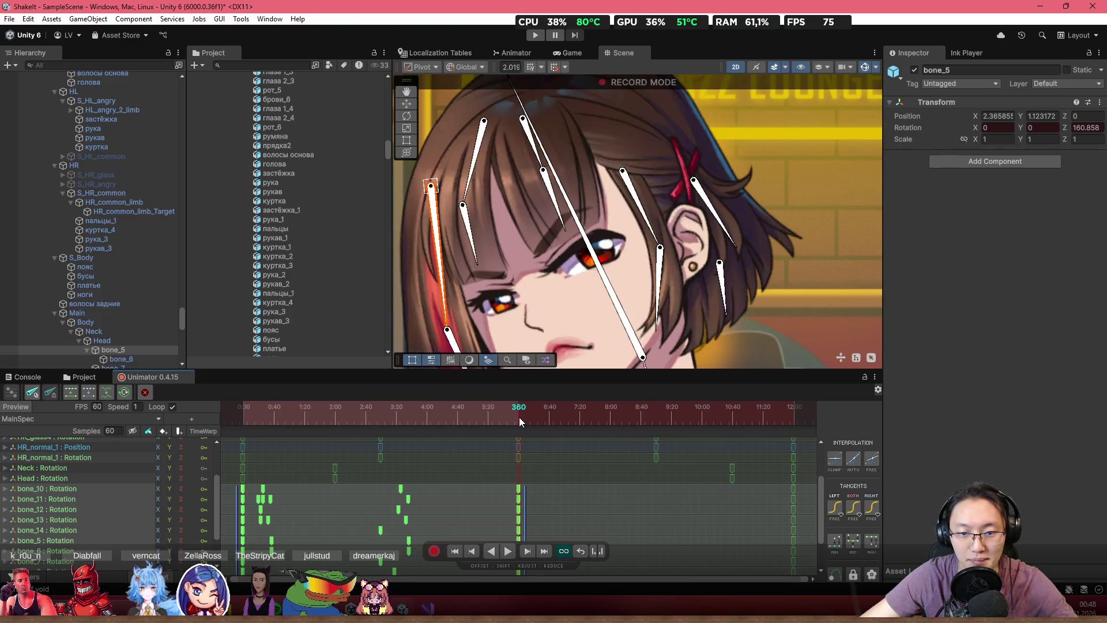
key("ctrl+v")
scroll(571, 496, "down", 2)
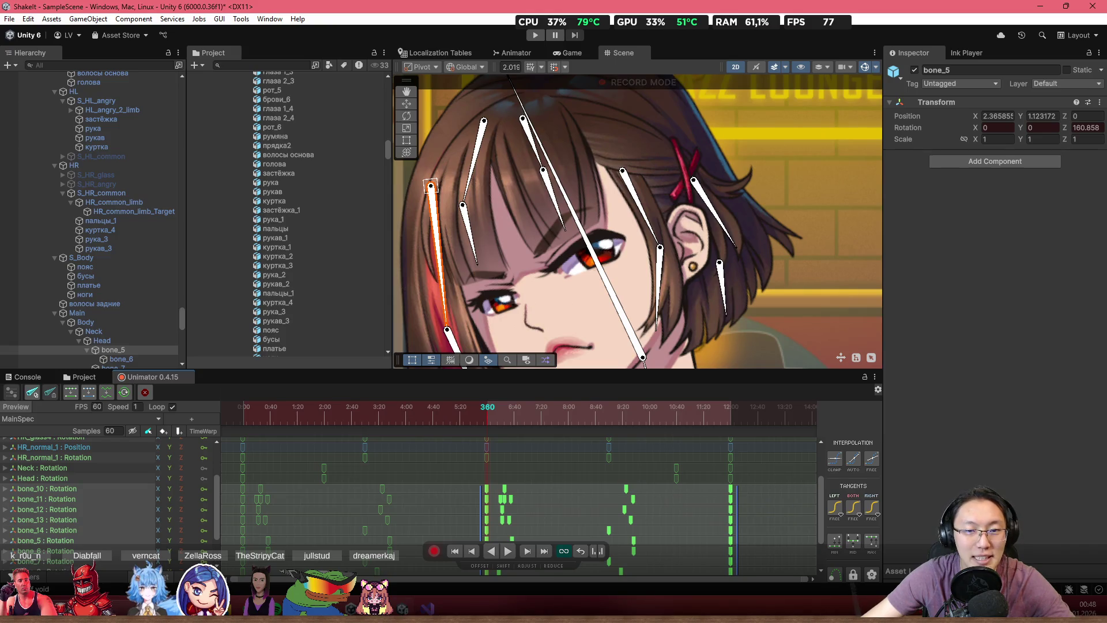
- Select the bone_5 and bone_6 rotation tracks and frame them in curve view
left_click(83, 551)
left_click(85, 541, "shift")
scroll(338, 555, "down", 1)
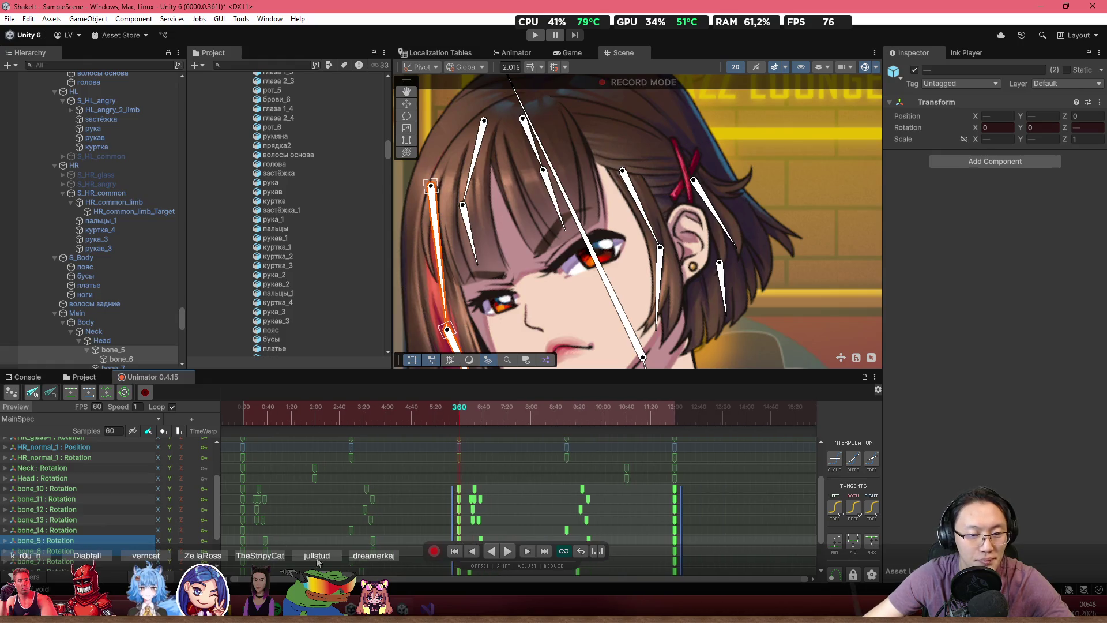
key("c")
key("f")
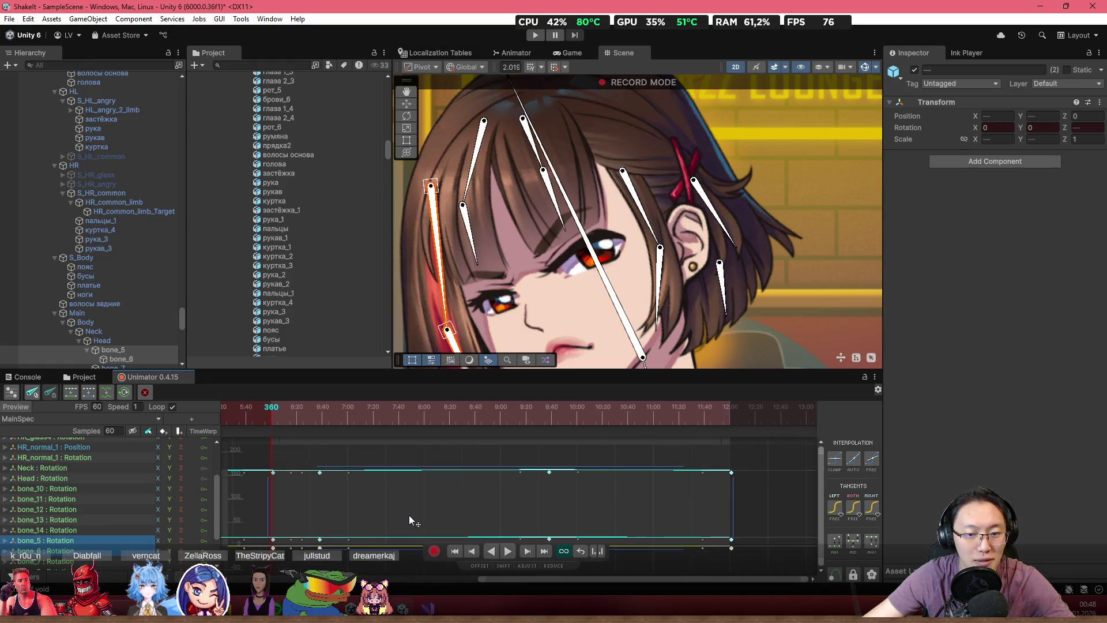
left_click_drag(291, 415, 239, 422)
scroll(448, 490, "down", 4)
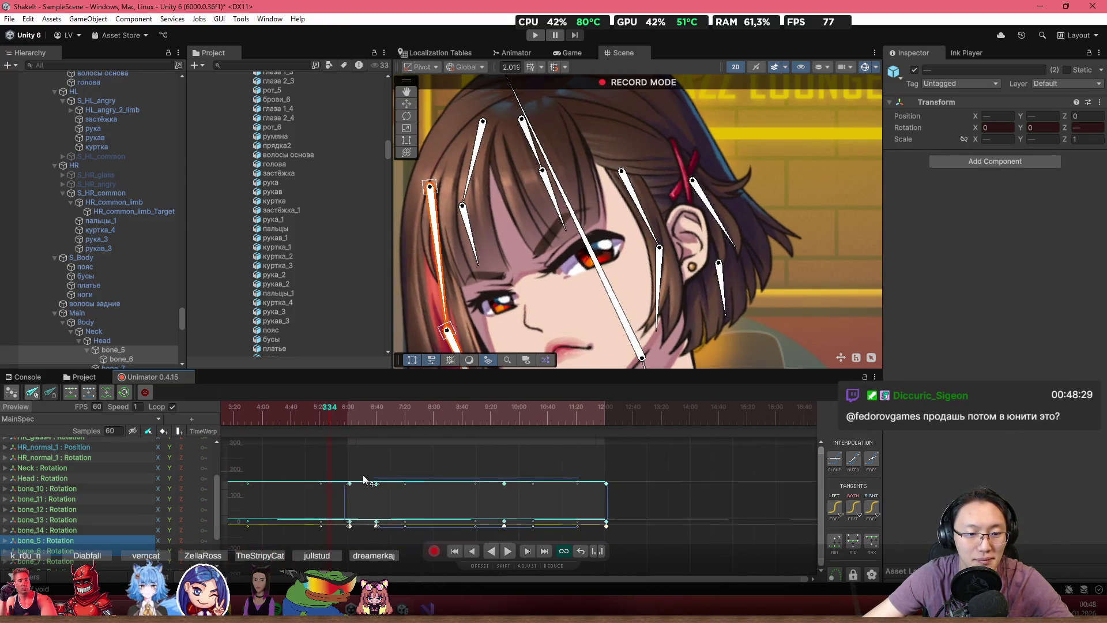
scroll(468, 488, "down", 2)
left_click(587, 504)
key("f")
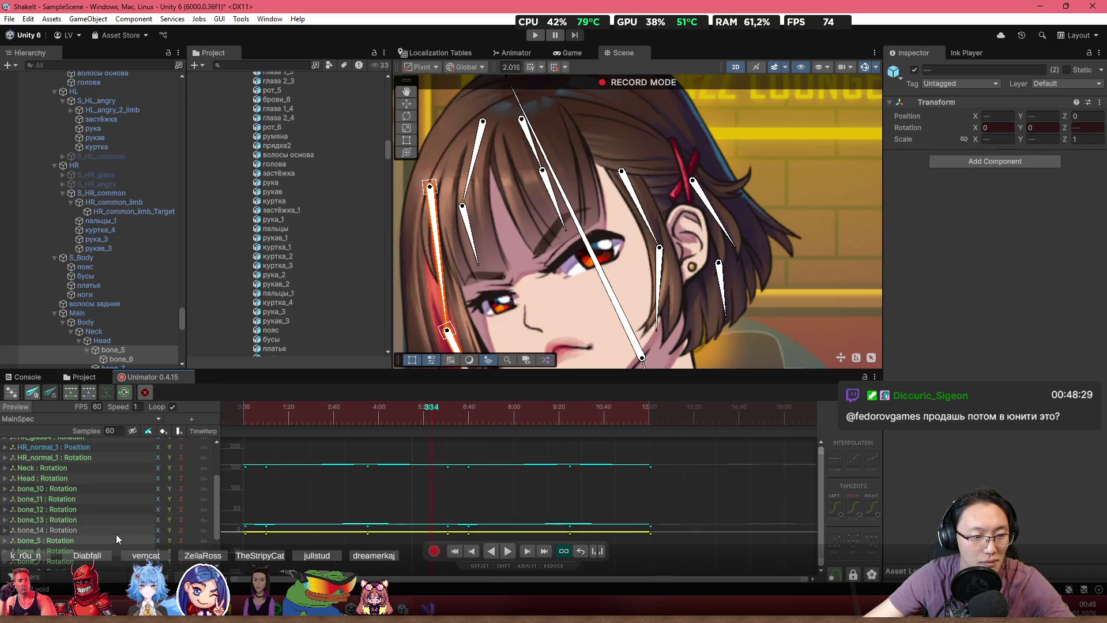
- Expand bone_6's rotation axes, select bone_5, and display its Rotation.z curve
left_click(51, 551)
left_click(4, 550)
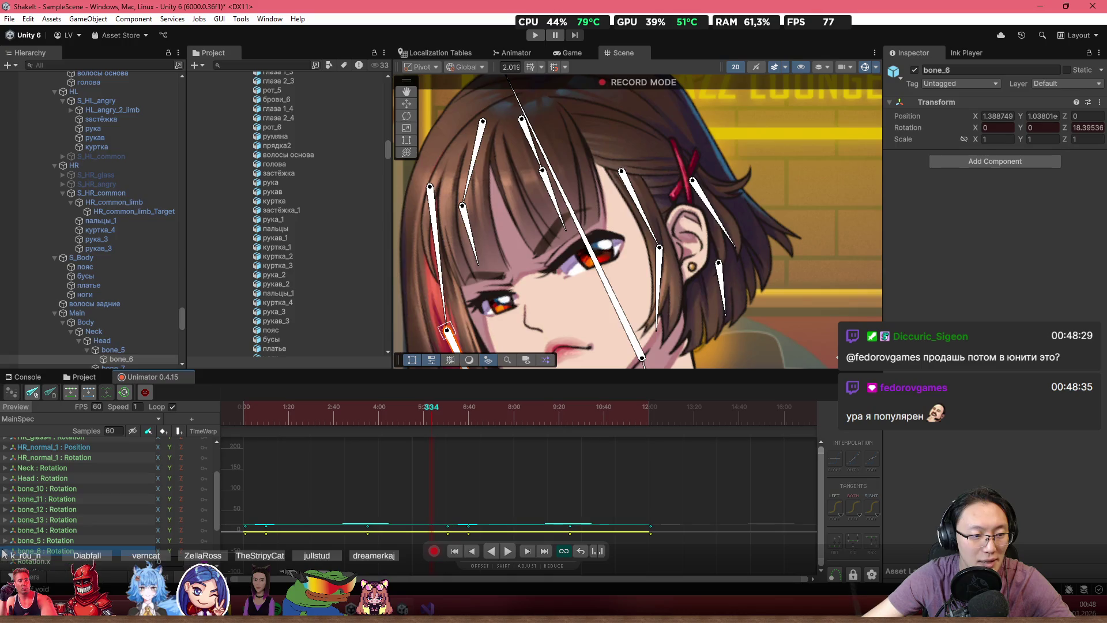
scroll(122, 544, "down", 3)
mouse_move(254, 423)
left_mouse_down()
mouse_move(280, 424)
mouse_move(206, 424)
mouse_move(262, 432)
left_mouse_up()
key("f")
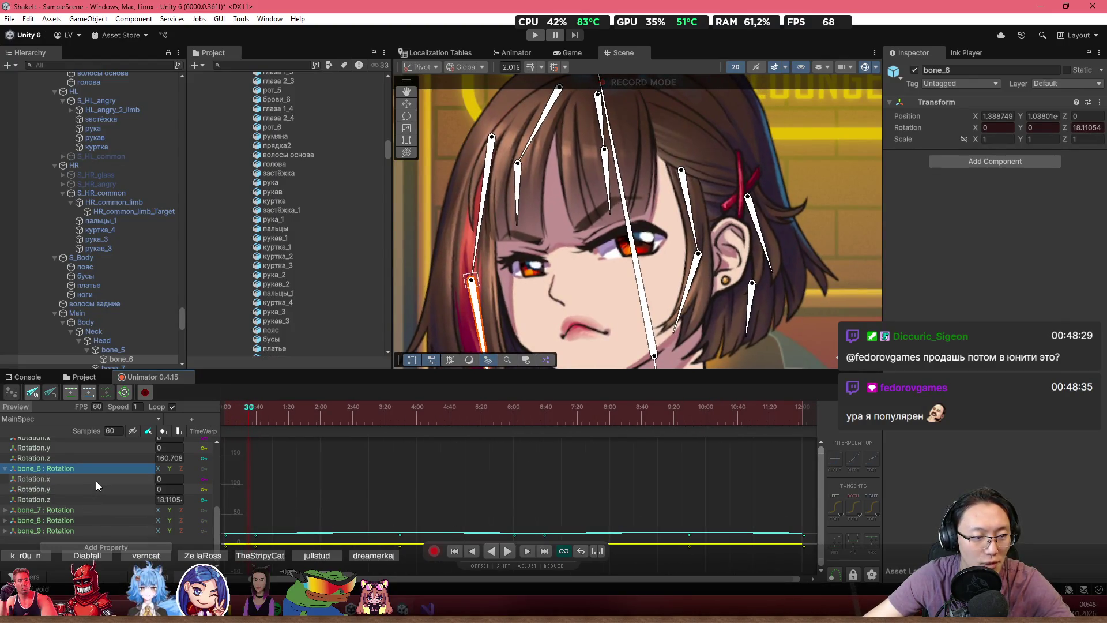
left_click(467, 248)
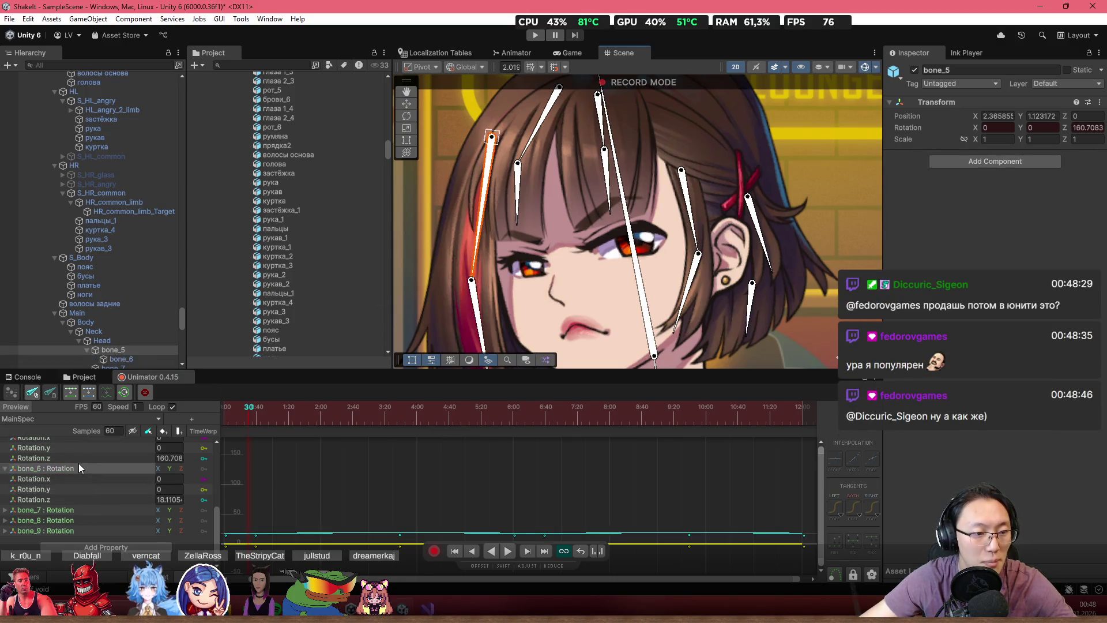
scroll(78, 467, "up", 3)
left_click(68, 524)
scroll(500, 490, "down", 5)
left_click_drag(286, 421, 233, 420)
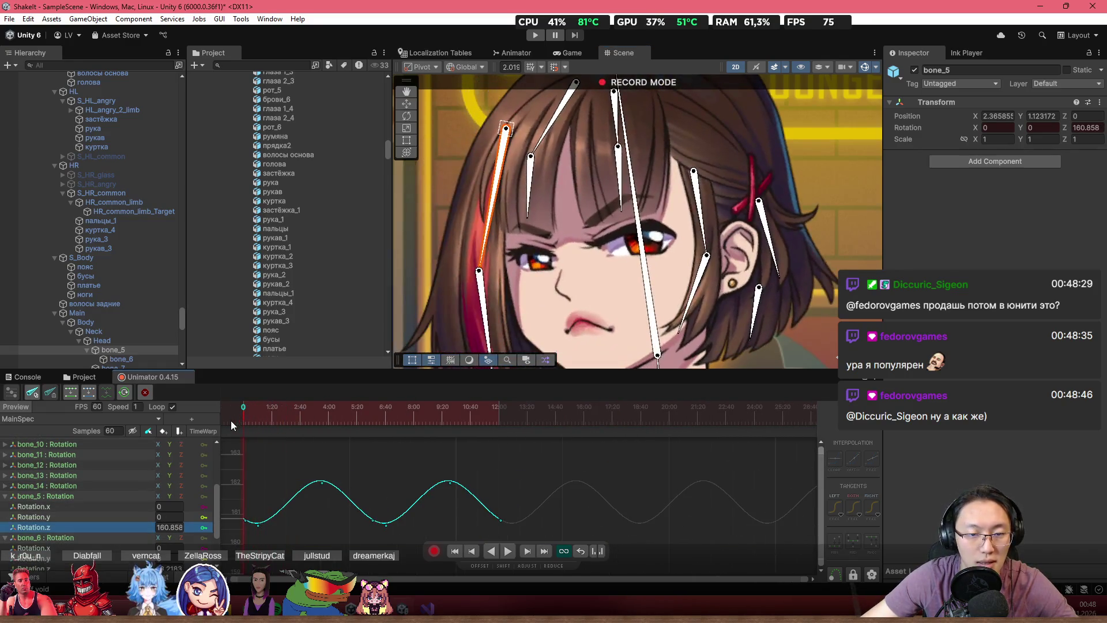
left_click_drag(510, 329, 555, 271)
scroll(463, 486, "down", 3)
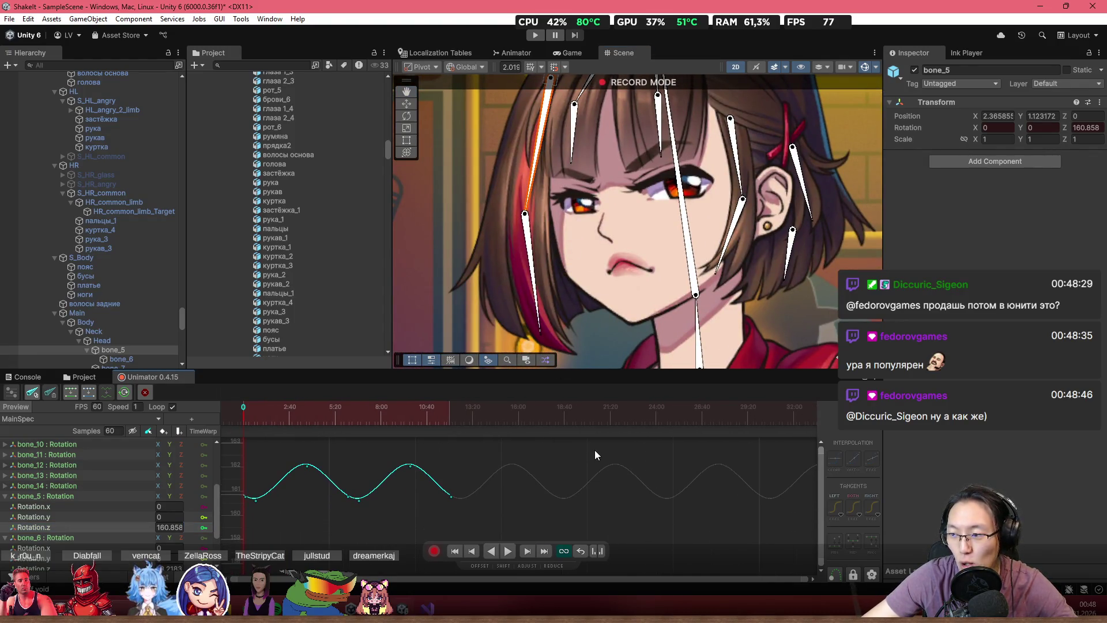
scroll(454, 464, "up", 3)
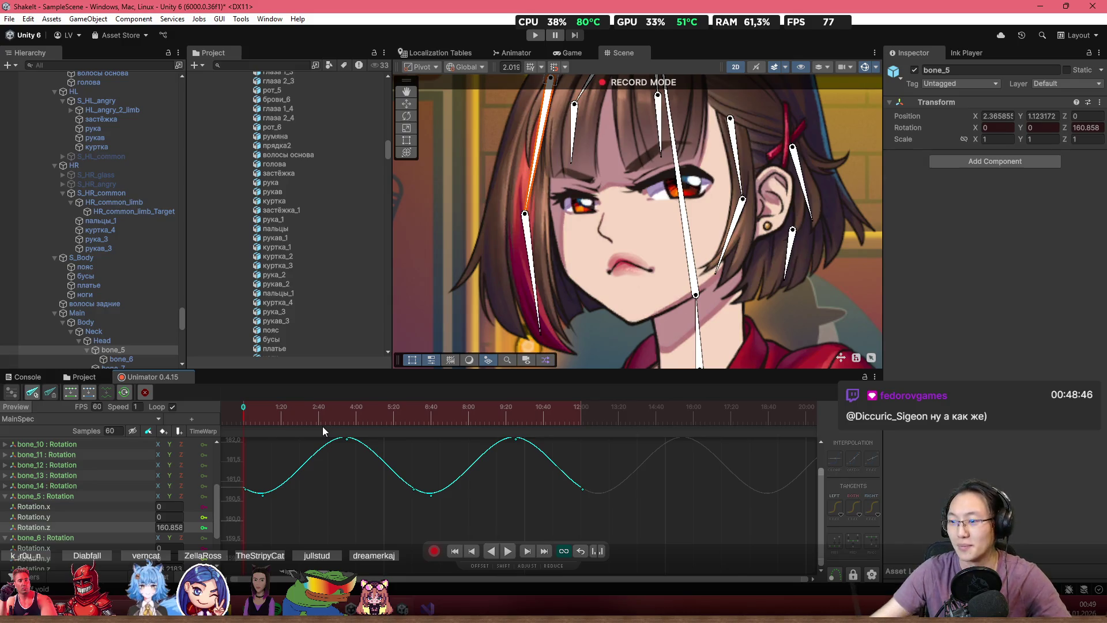
scroll(364, 470, "down", 2)
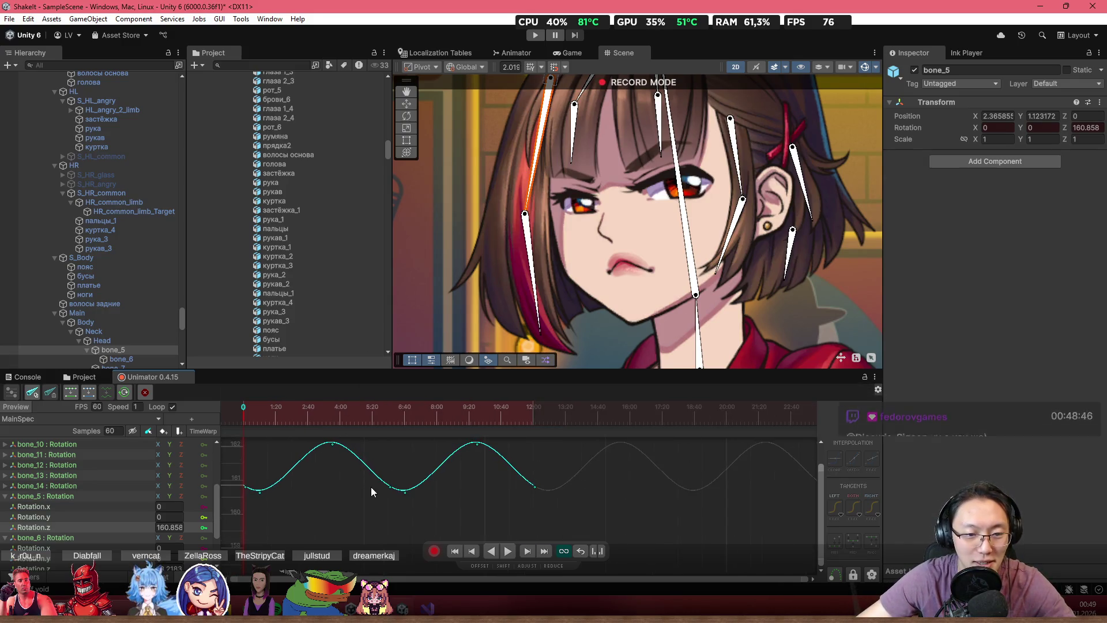
mouse_move(238, 400)
left_mouse_down()
mouse_move(270, 407)
mouse_move(244, 416)
mouse_move(299, 428)
left_mouse_up()
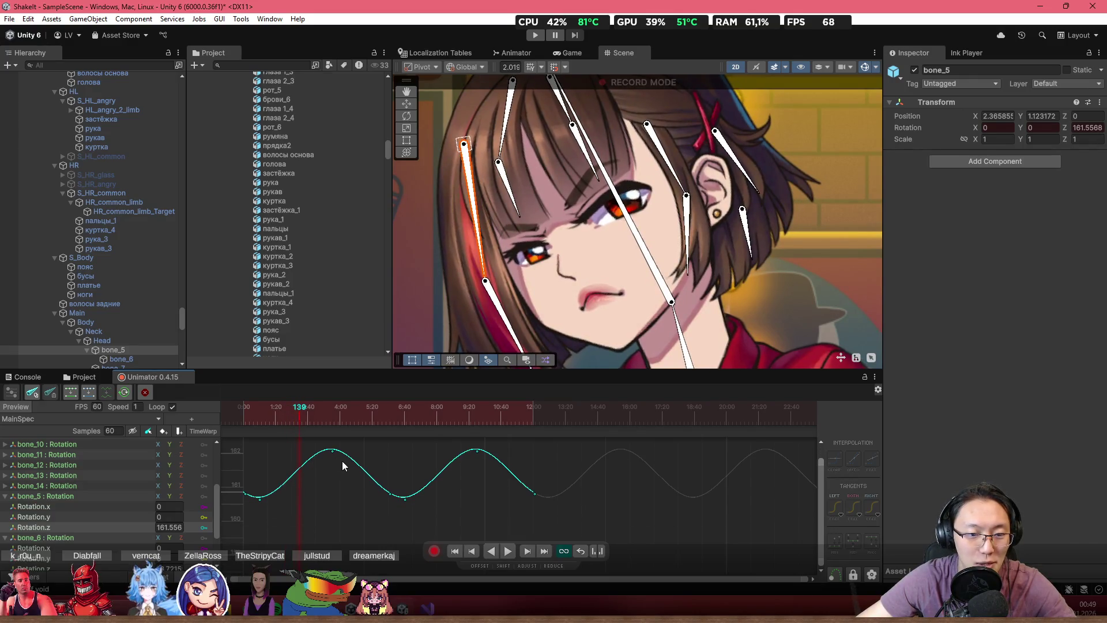
- Move bone_5's first peak key to about 1:43 at 163.03 and raise the low key near 0:56
mouse_move(332, 453)
left_mouse_down()
mouse_move(300, 568)
mouse_move(309, 433)
mouse_move(308, 448)
mouse_move(298, 446)
left_mouse_up()
left_click_drag(298, 491, 296, 473)
left_click_drag(259, 538, 268, 502)
mouse_move(263, 417)
left_mouse_down()
mouse_move(255, 424)
mouse_move(306, 441)
mouse_move(295, 478)
left_mouse_up()
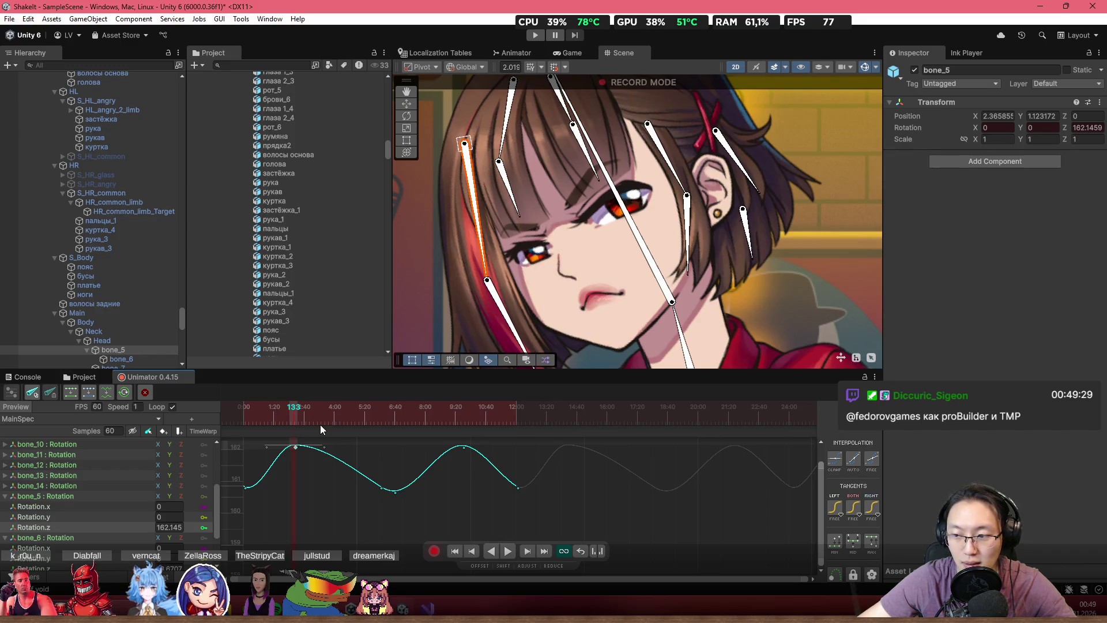
mouse_move(294, 404)
left_mouse_down()
mouse_move(230, 417)
mouse_move(240, 413)
left_mouse_up()
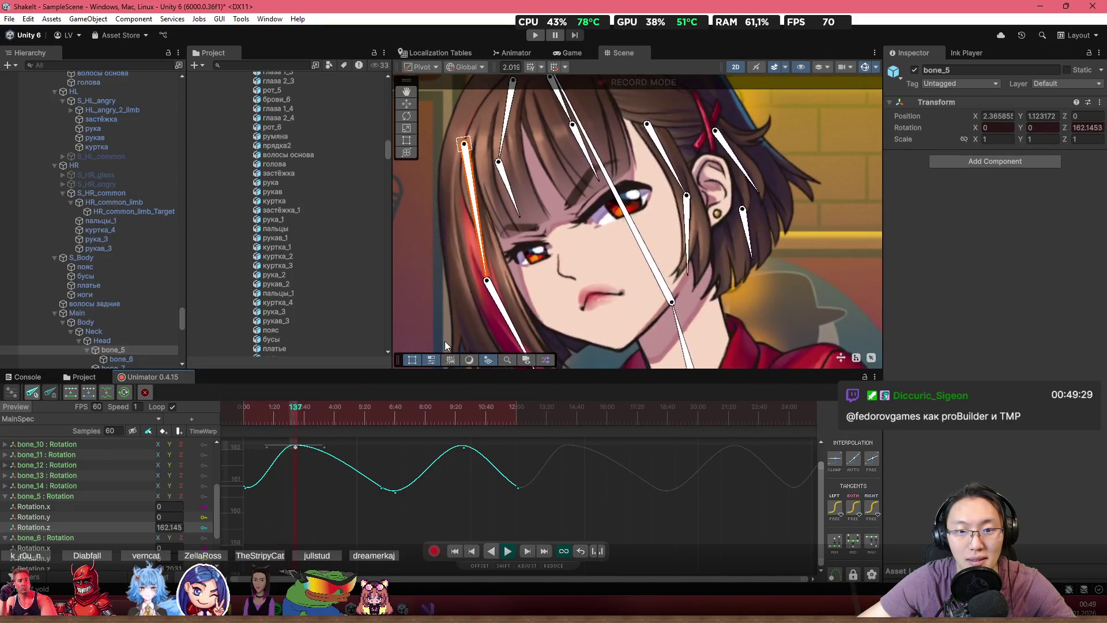
mouse_move(301, 405)
left_mouse_down()
mouse_move(237, 419)
mouse_move(292, 429)
mouse_move(296, 463)
mouse_move(285, 430)
mouse_move(238, 425)
mouse_move(294, 437)
mouse_move(231, 437)
mouse_move(296, 451)
mouse_move(269, 452)
mouse_move(282, 459)
left_mouse_up()
- Add a key right after bone_5's first peak and drag it well below 150
scroll(386, 478, "down", 2)
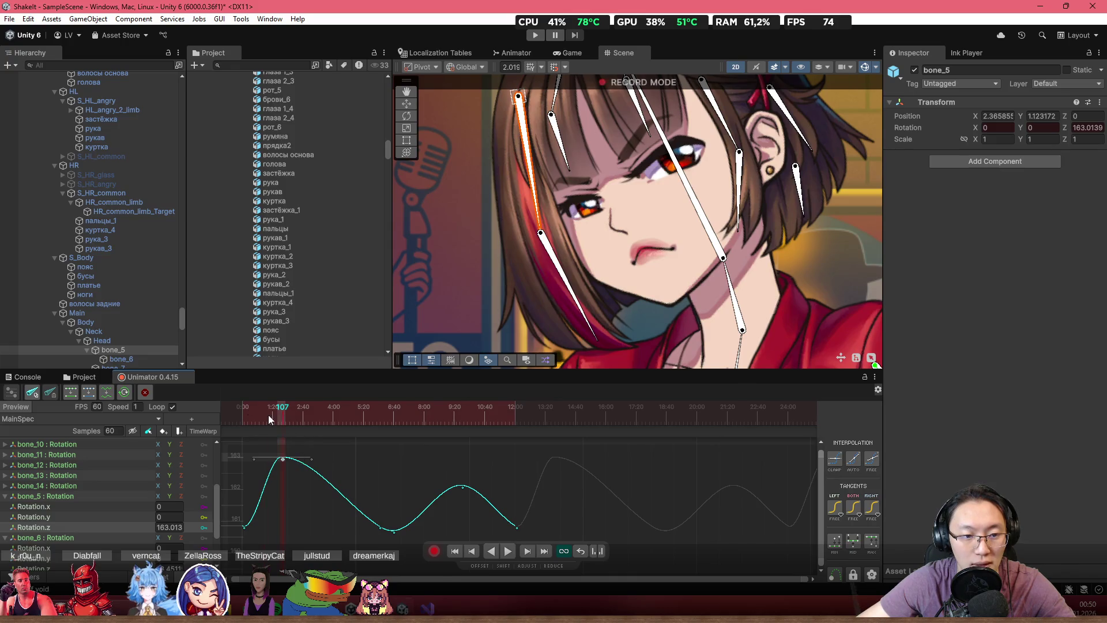
key("space")
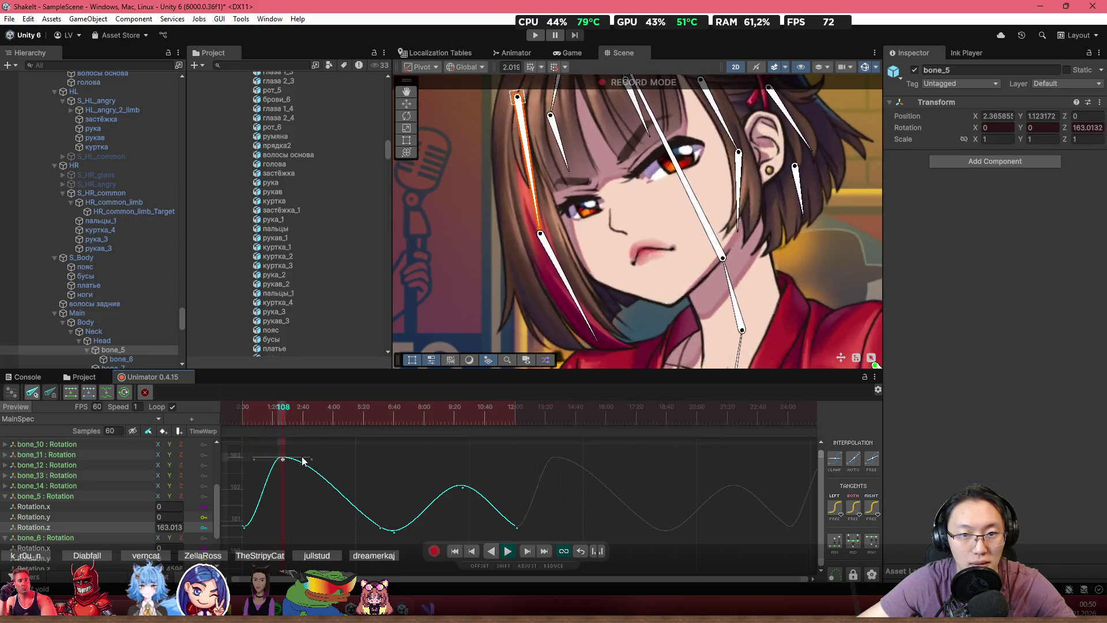
mouse_move(307, 471)
left_mouse_down()
mouse_move(302, 517)
mouse_move(320, 539)
left_mouse_up()
key("space")
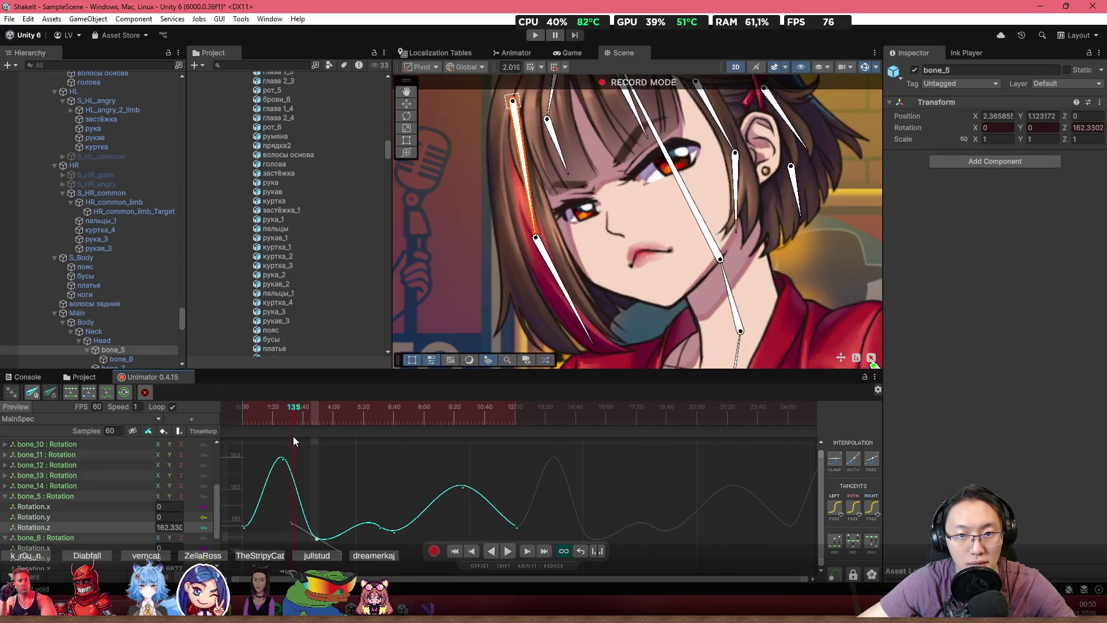
scroll(334, 509, "down", 3)
left_click_drag(295, 531, 278, 551)
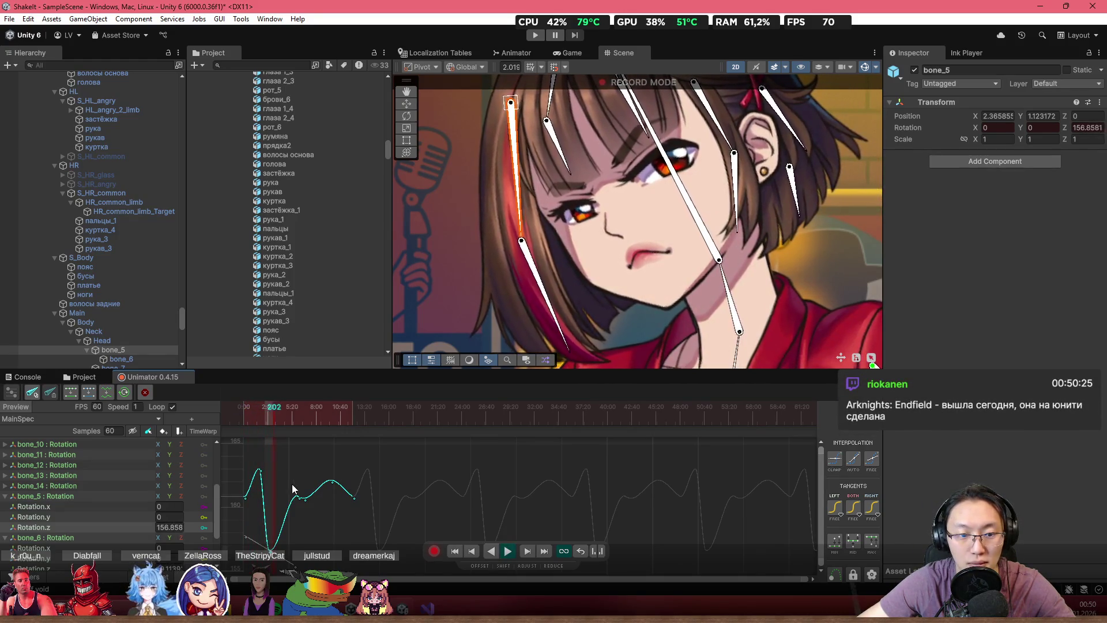
- Drag bone_5's peak key from 1:35 to 1:24, then move the playhead to frame 234
left_click(260, 470)
left_click_drag(259, 471, 257, 470)
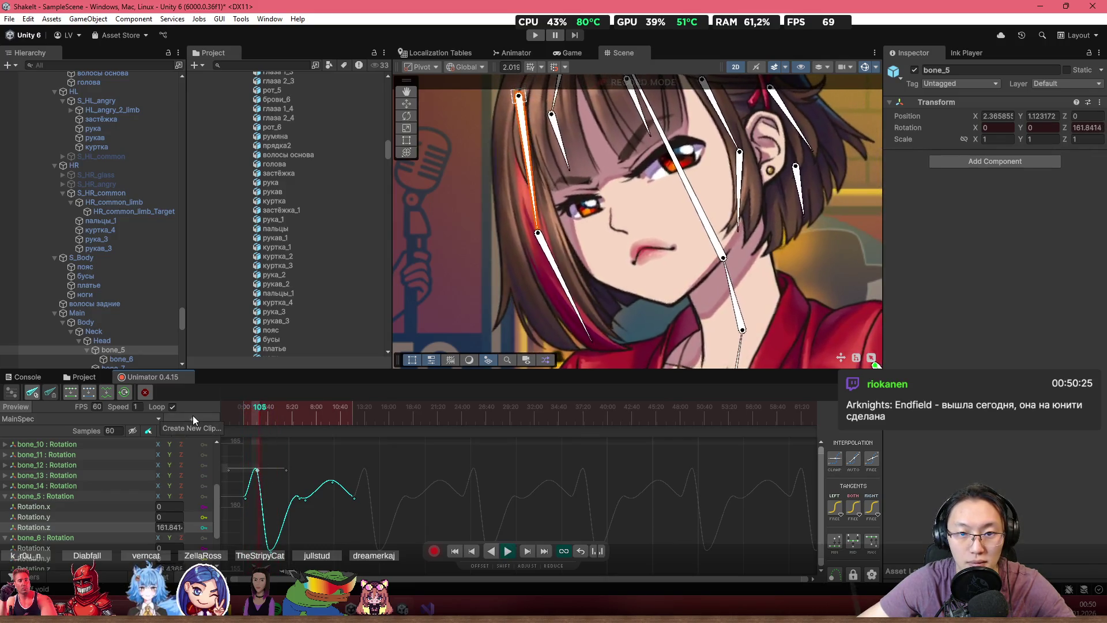
left_click(274, 555)
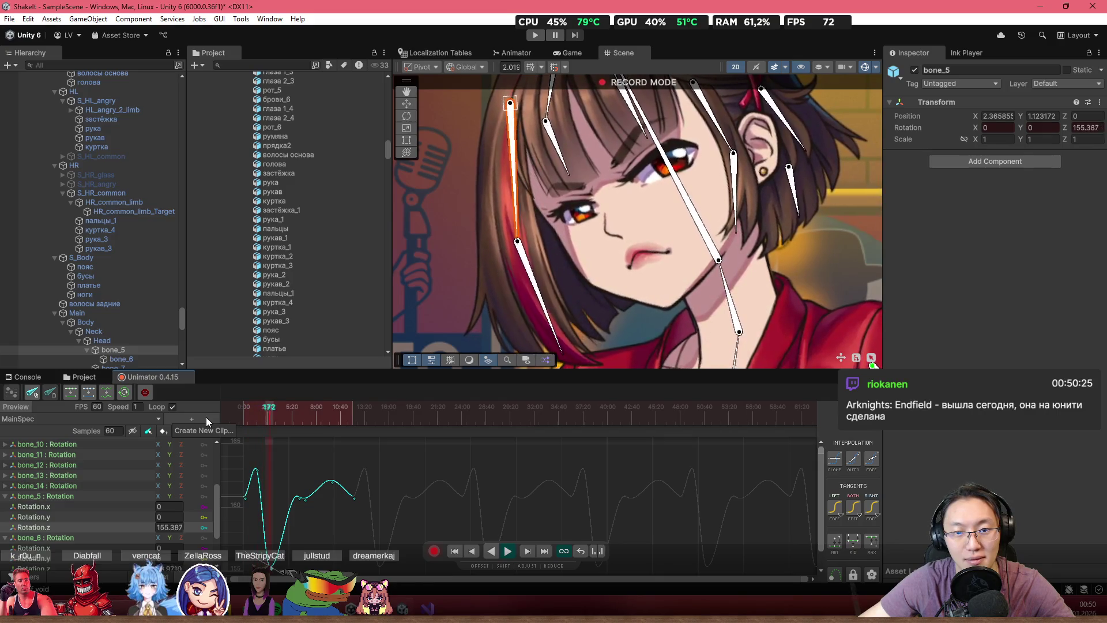
scroll(288, 546, "down", 2)
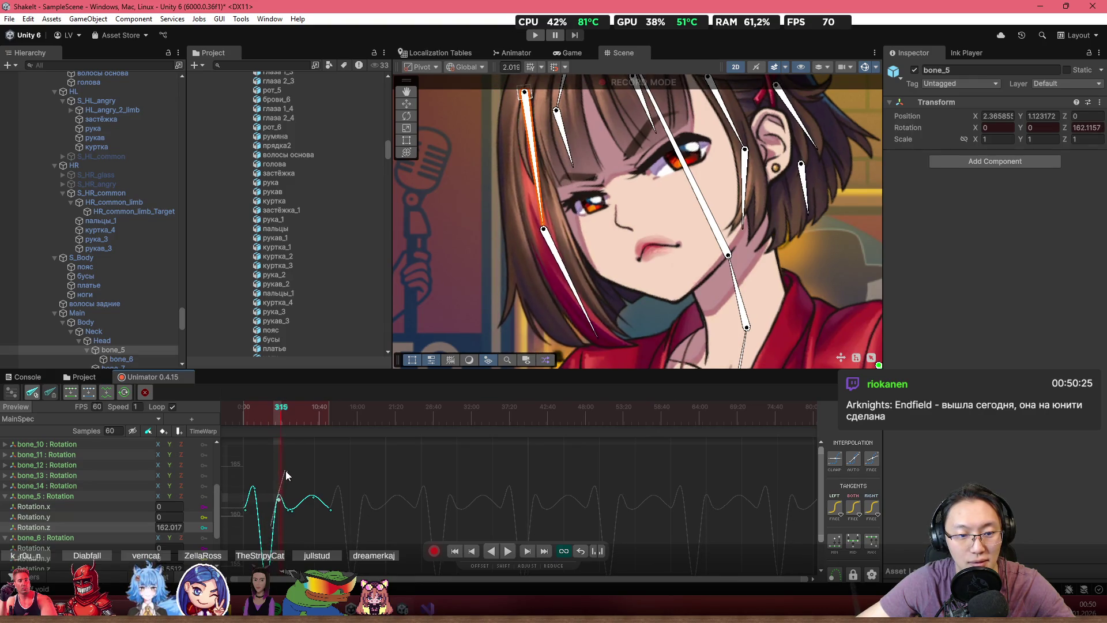
scroll(285, 472, "up", 5)
scroll(299, 484, "up", 3)
scroll(295, 481, "down", 2)
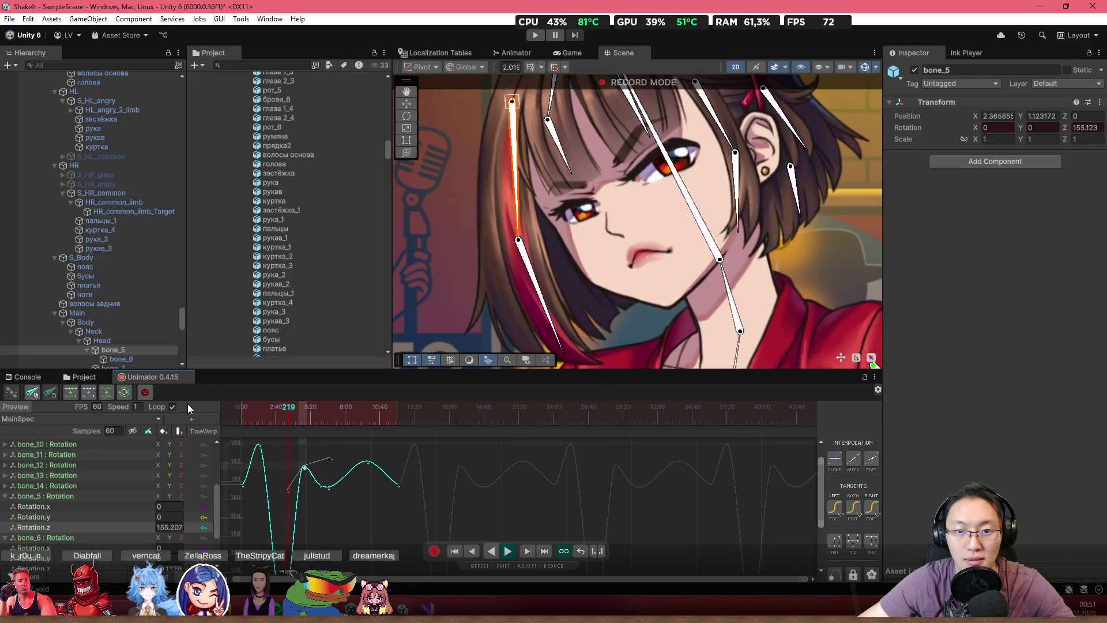
left_click(288, 417)
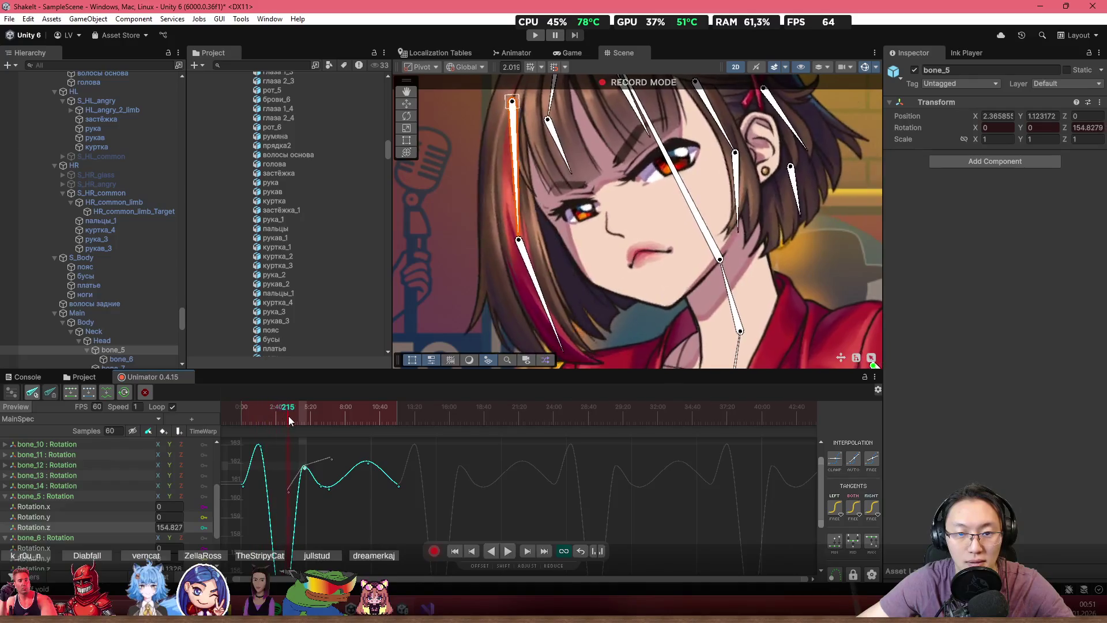
- Lift the frame-234 key to about 160.5 and place a second low key near 3:52 at about 154.8
left_click_drag(289, 419, 272, 420)
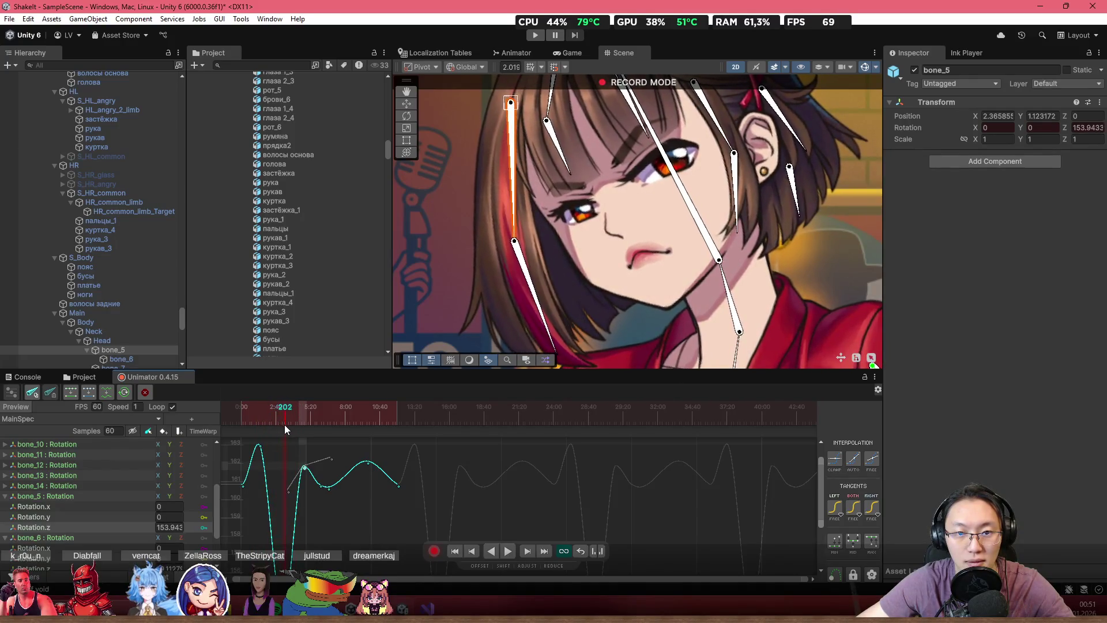
left_click_drag(305, 468, 294, 483)
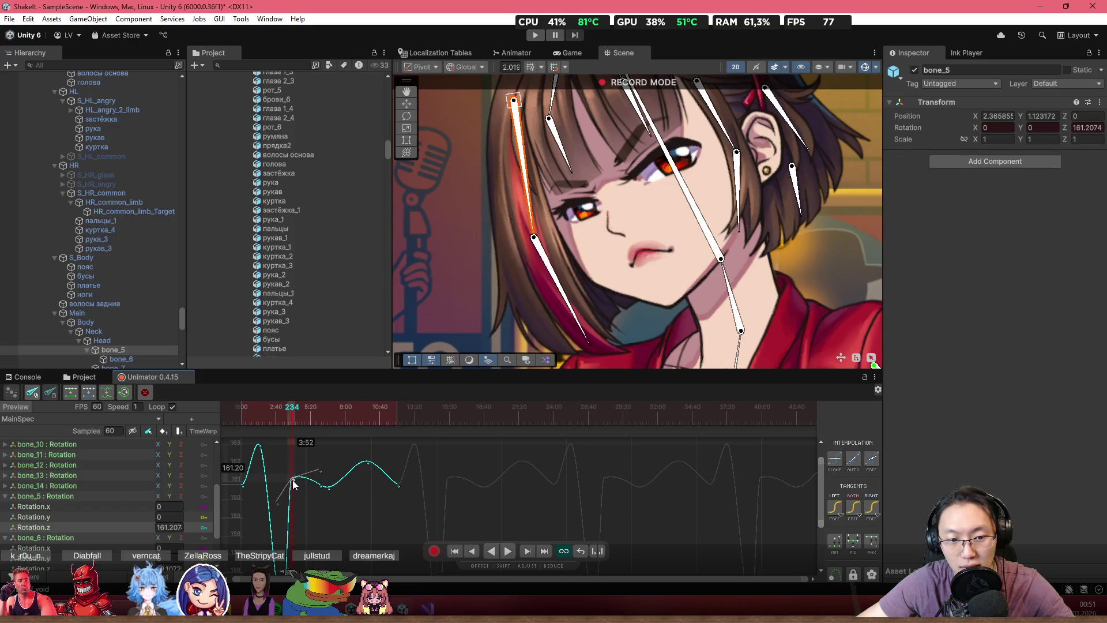
key("space")
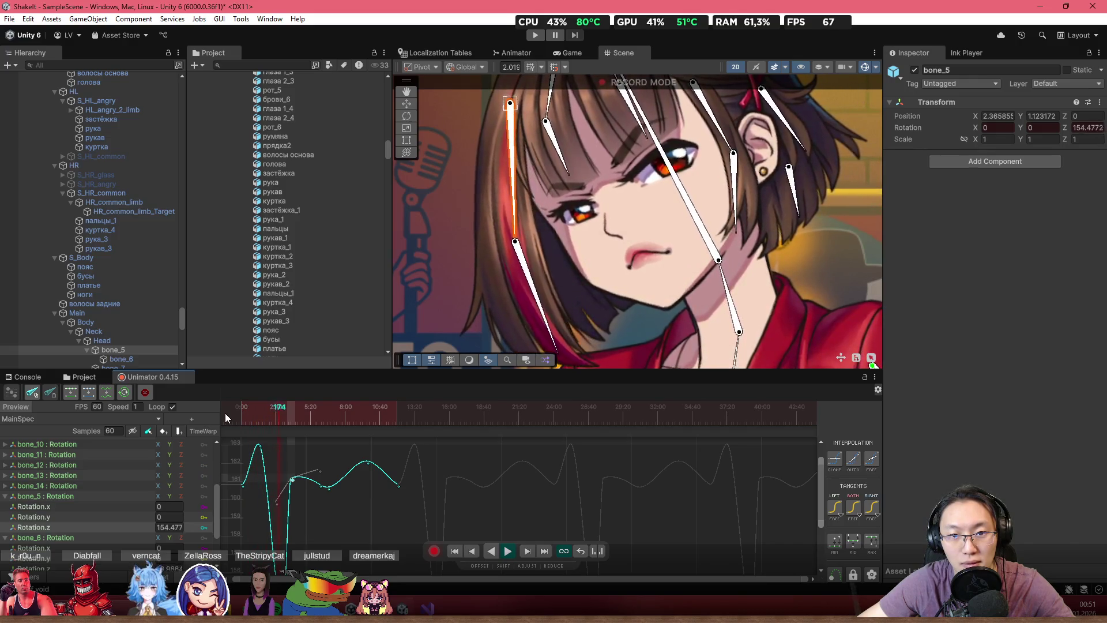
mouse_move(271, 415)
left_mouse_down()
mouse_move(278, 434)
mouse_move(265, 418)
mouse_move(289, 428)
mouse_move(271, 519)
mouse_move(289, 536)
mouse_move(270, 547)
mouse_move(283, 538)
left_mouse_up()
scroll(323, 493, "down", 1)
scroll(320, 484, "down", 2)
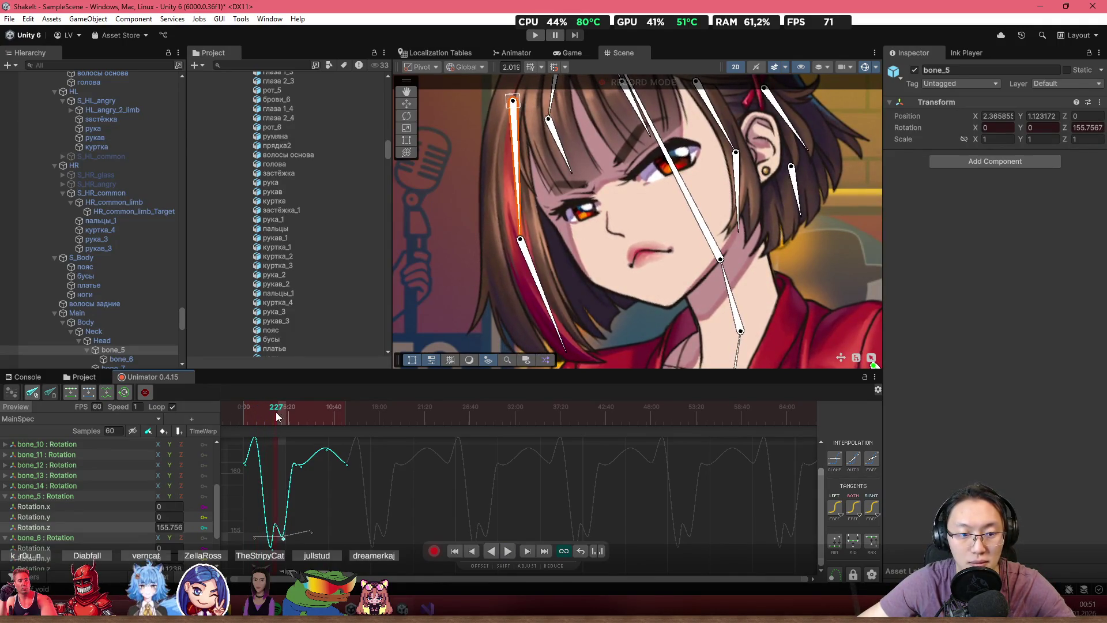
left_click_drag(283, 538, 297, 523)
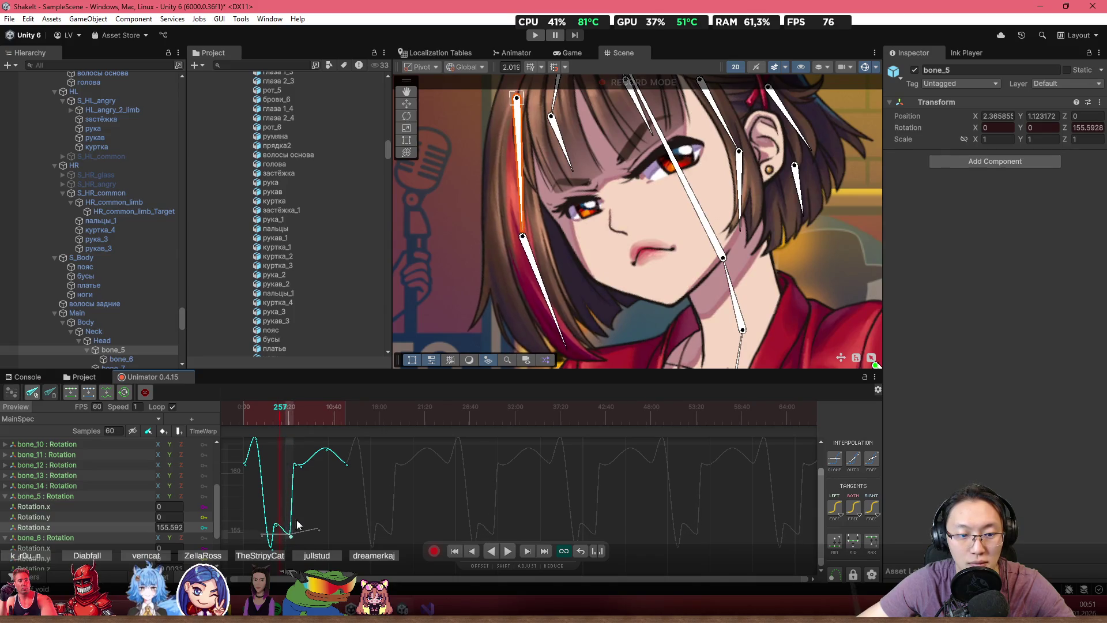
- Select all bone_5 Rotation.z keys and drag them lower on the graph
left_click(295, 469)
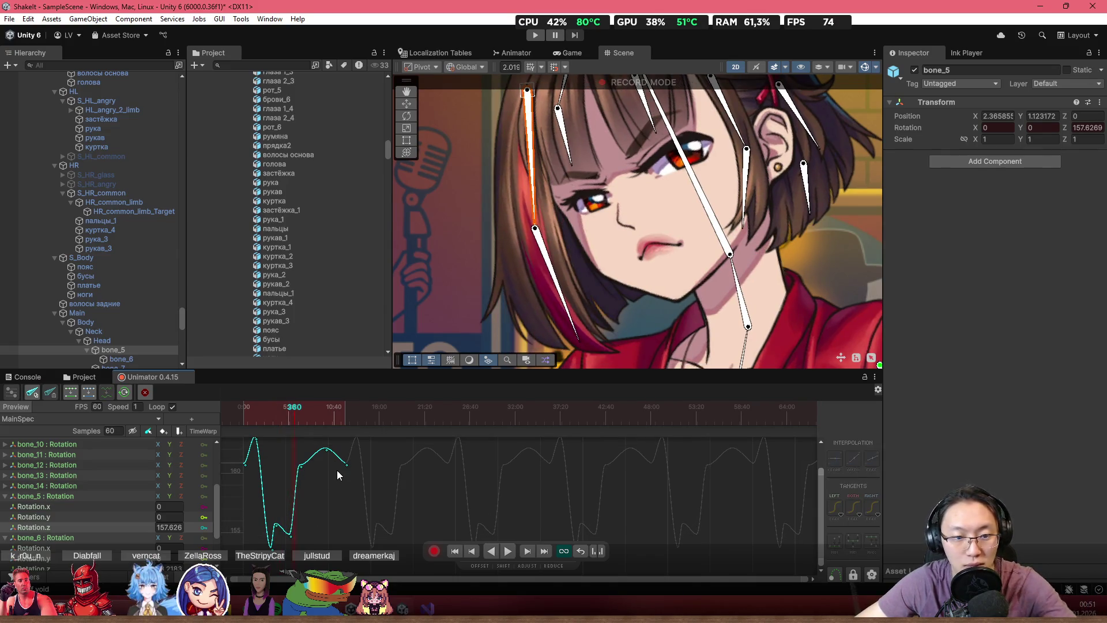
scroll(322, 485, "down", 2)
scroll(330, 485, "down", 2)
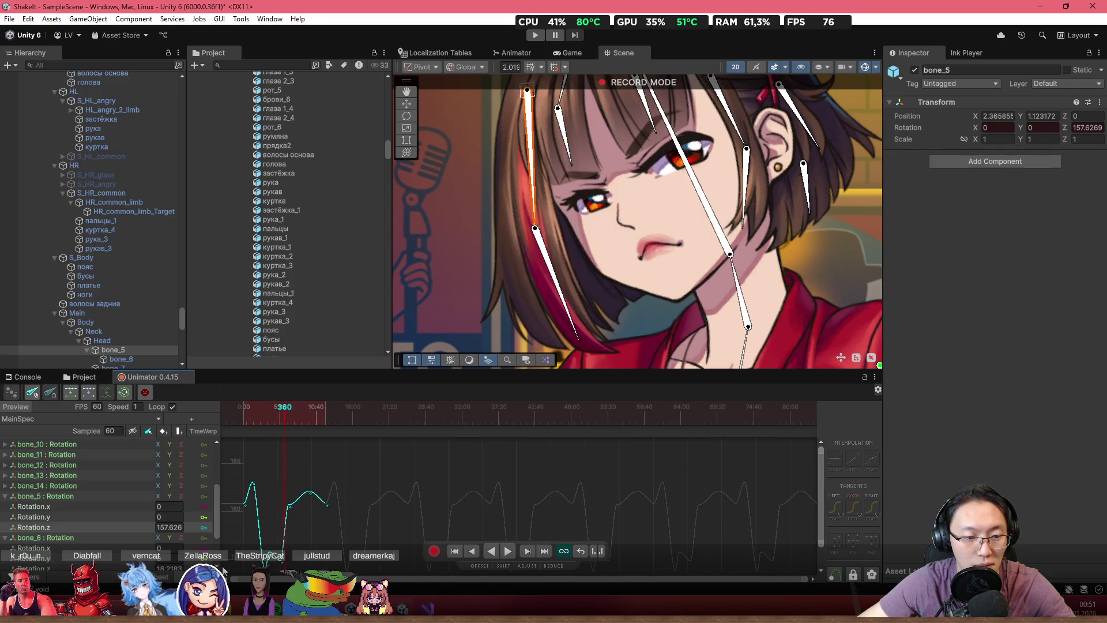
mouse_move(289, 431)
left_mouse_down()
mouse_move(335, 433)
mouse_move(319, 437)
left_mouse_up()
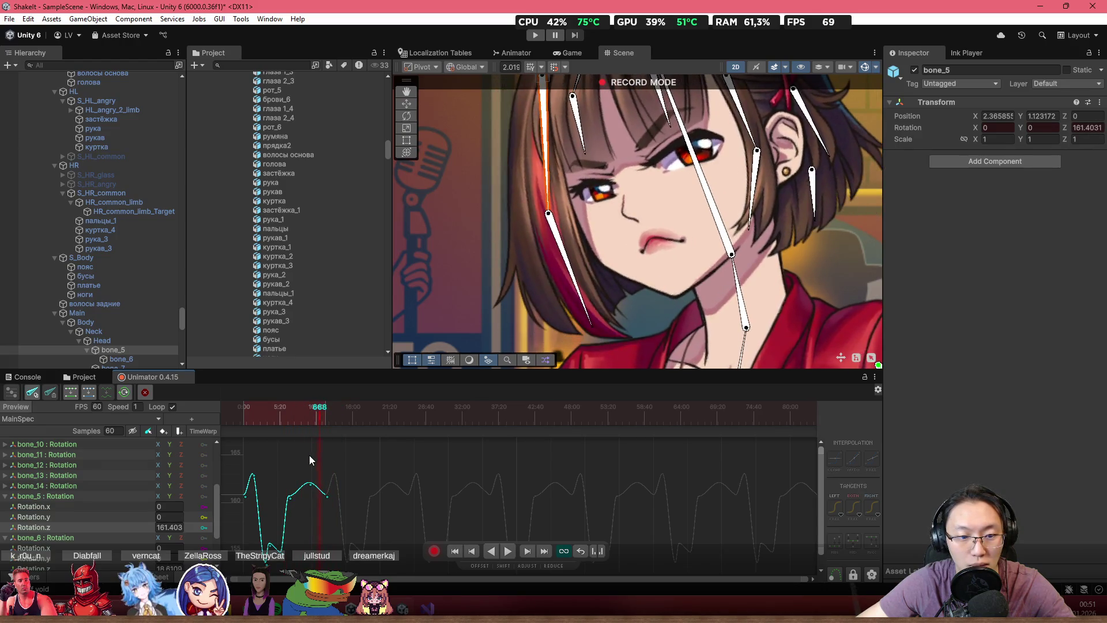
left_click(310, 485)
left_click(290, 497)
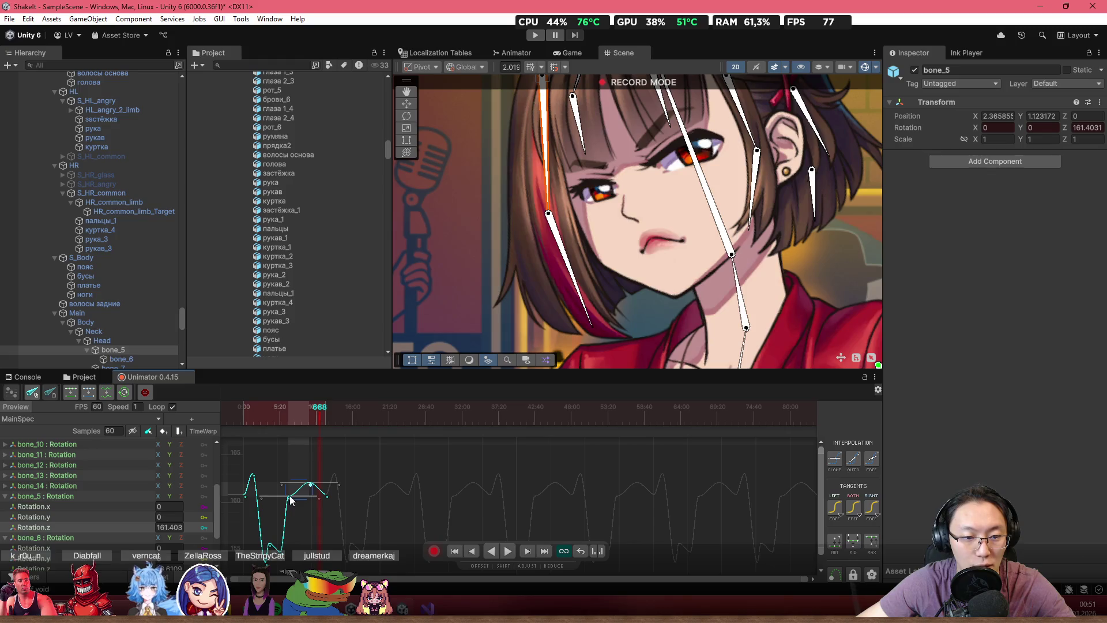
left_click(311, 484)
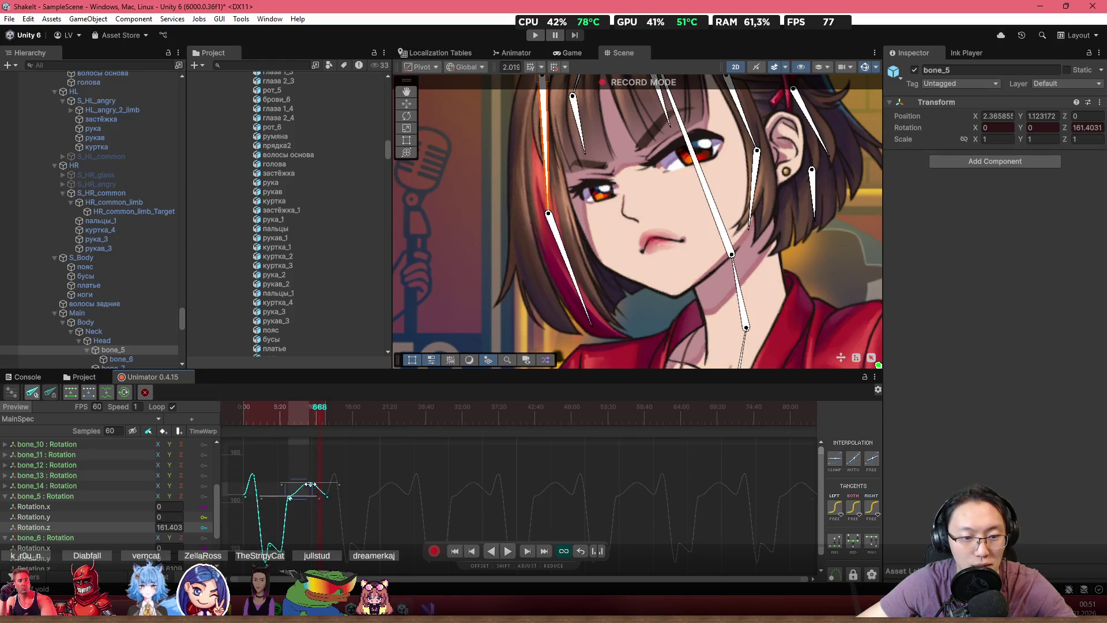
key("ctrl+a")
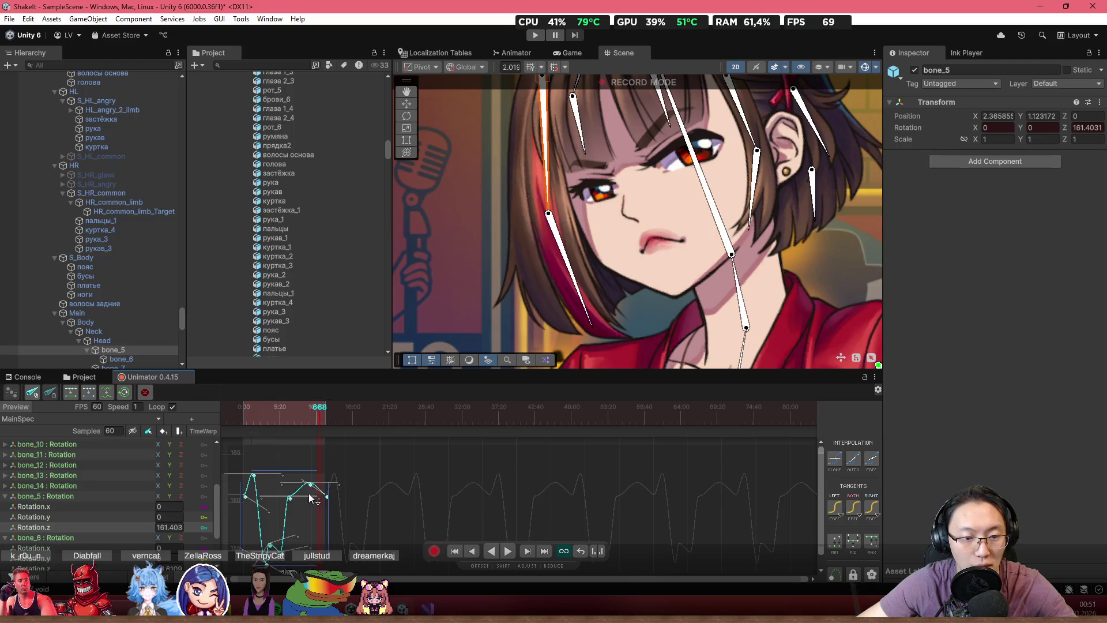
mouse_move(301, 500)
left_mouse_down()
mouse_move(332, 504)
mouse_move(357, 489)
left_mouse_up()
left_click(389, 500)
- Box-select the lower key after the drop and pull it down to around 155–157
scroll(373, 491, "up", 3)
left_click_drag(368, 464, 320, 520)
mouse_move(365, 466)
left_mouse_down()
mouse_move(308, 517)
mouse_move(320, 507)
mouse_move(346, 542)
left_mouse_up()
scroll(346, 542, "down", 3)
left_click_drag(310, 493, 312, 523)
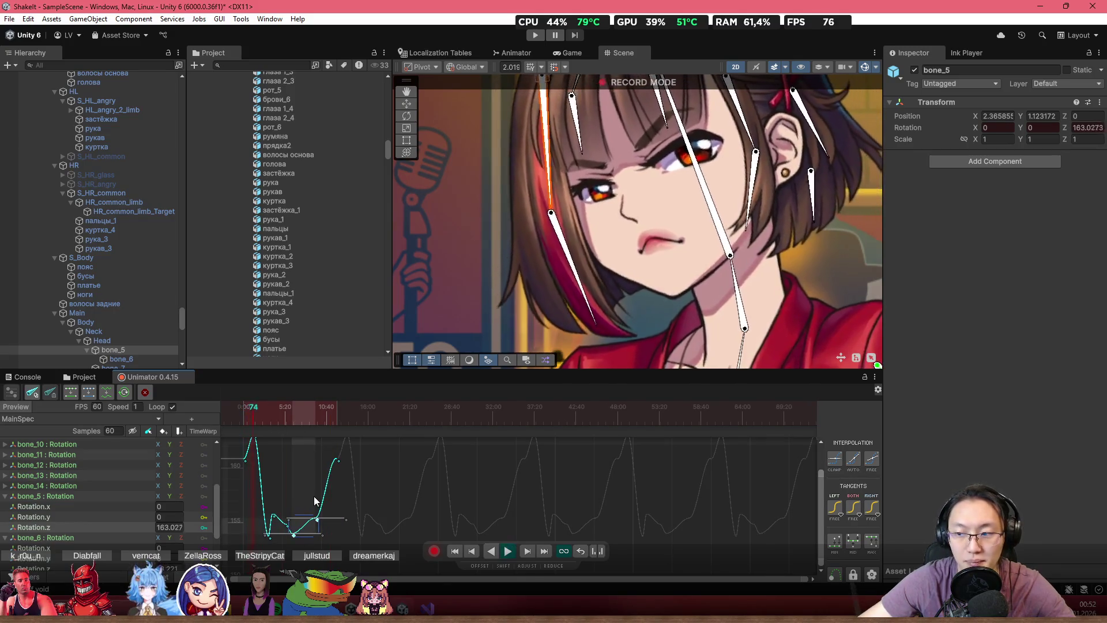
- Nudge the post-dip key up and left, then box-select the two keys after the low point
scroll(326, 503, "up", 2)
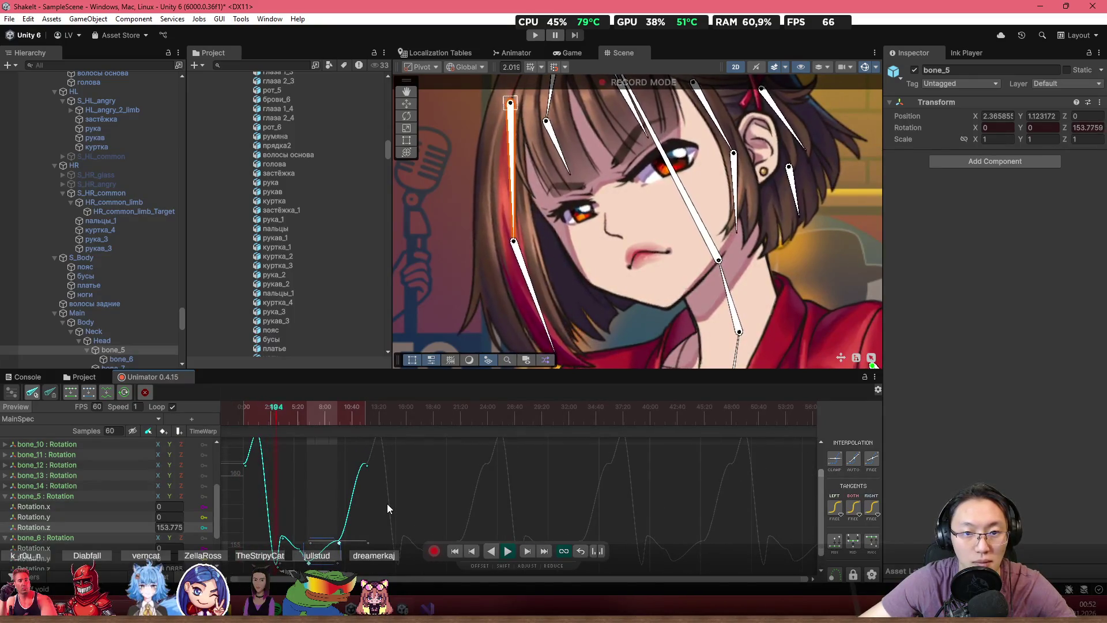
mouse_move(282, 403)
left_mouse_down()
mouse_move(257, 410)
mouse_move(288, 424)
left_mouse_up()
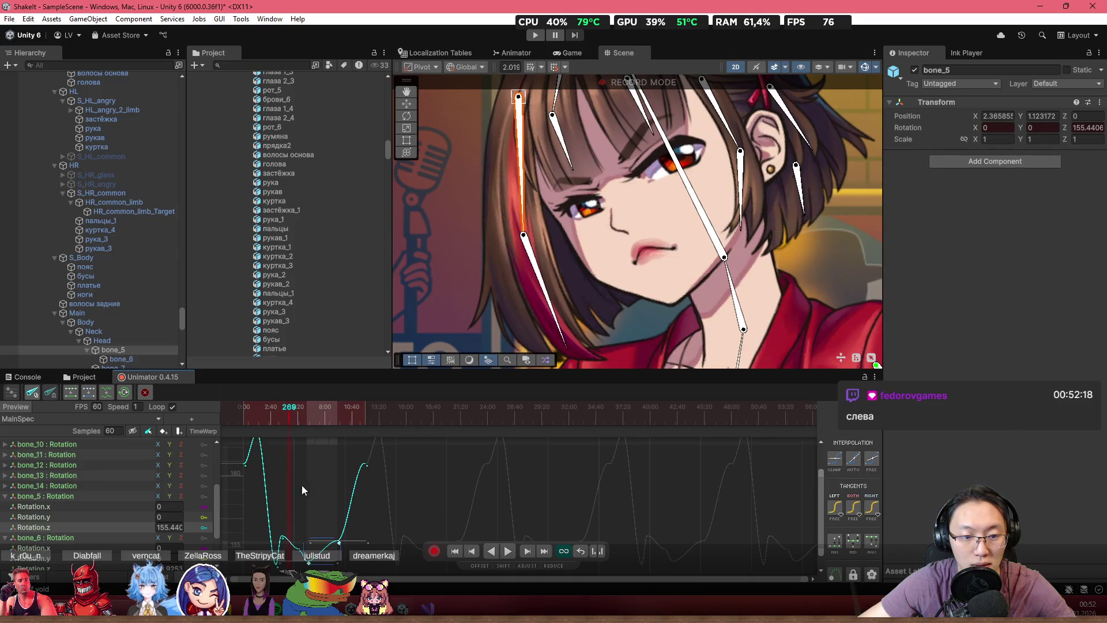
scroll(316, 558, "up", 3)
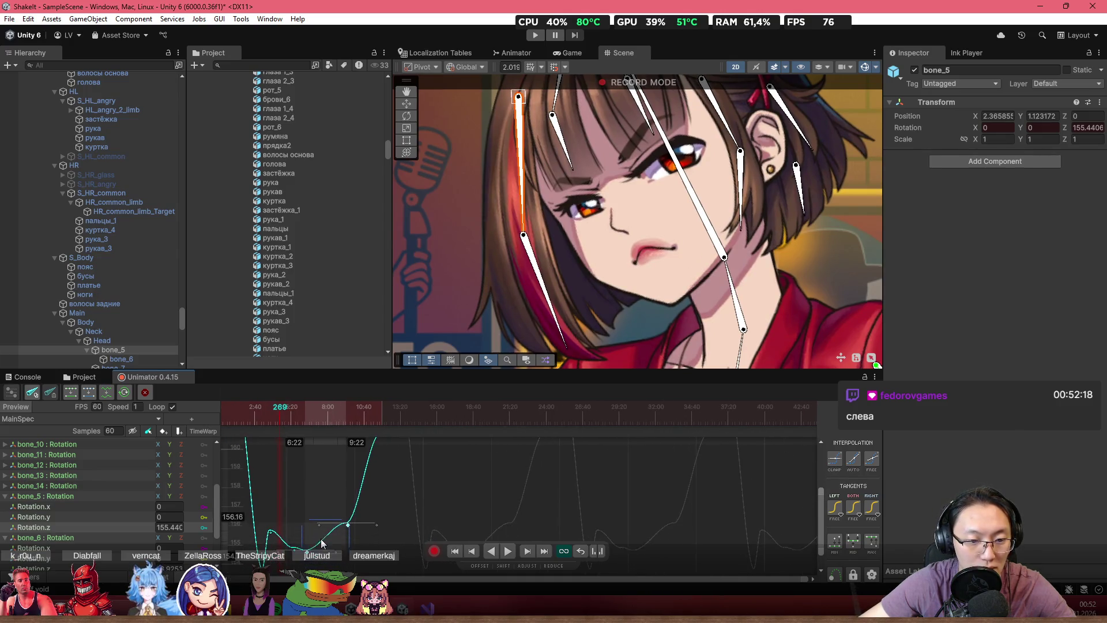
left_click_drag(310, 544, 302, 538)
mouse_move(367, 499)
left_mouse_down()
mouse_move(314, 550)
mouse_move(283, 559)
left_mouse_up()
scroll(333, 489, "down", 2)
left_click_drag(253, 418, 265, 418)
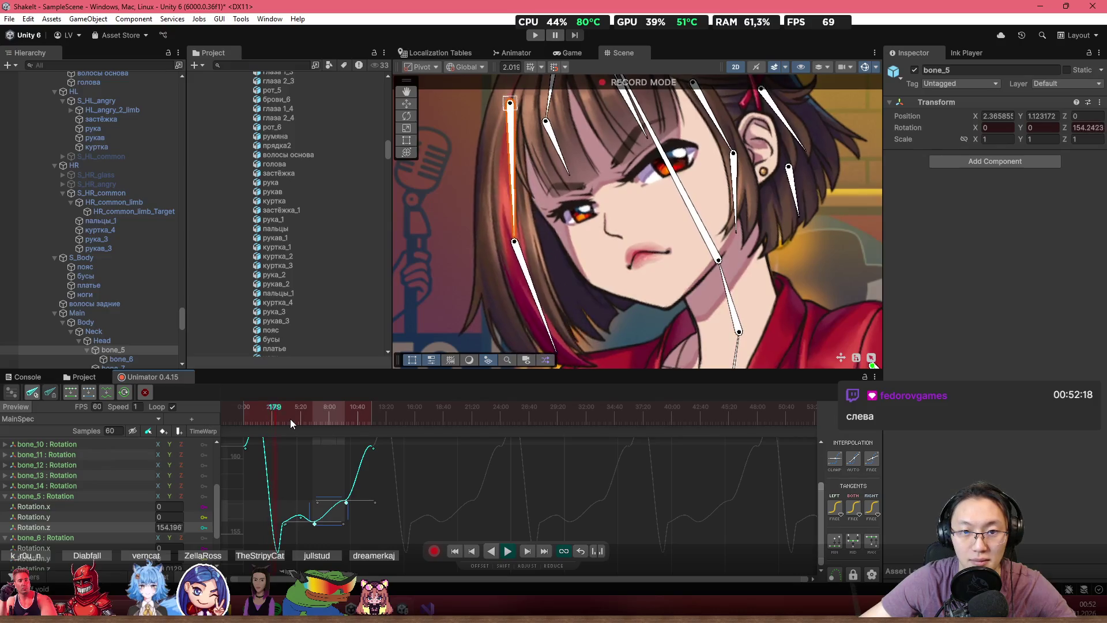
- Reposition the two post-dip keys around 155–156 into a gentle wave, checking from frame 255
left_click(290, 418)
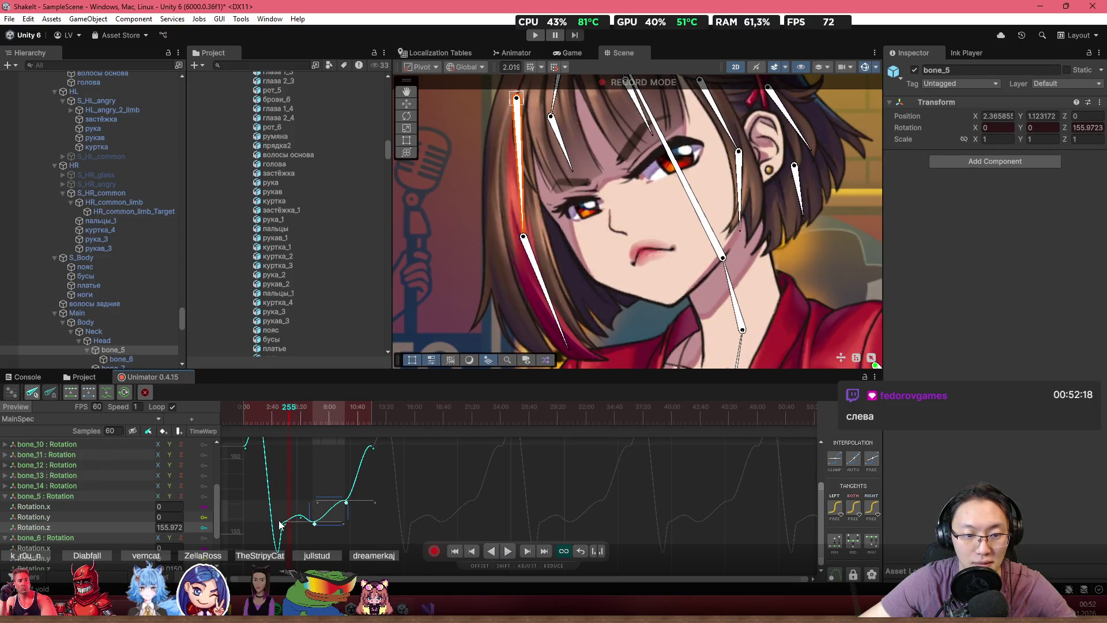
scroll(283, 533, "up", 2)
left_click_drag(283, 529, 299, 518)
left_click(253, 410)
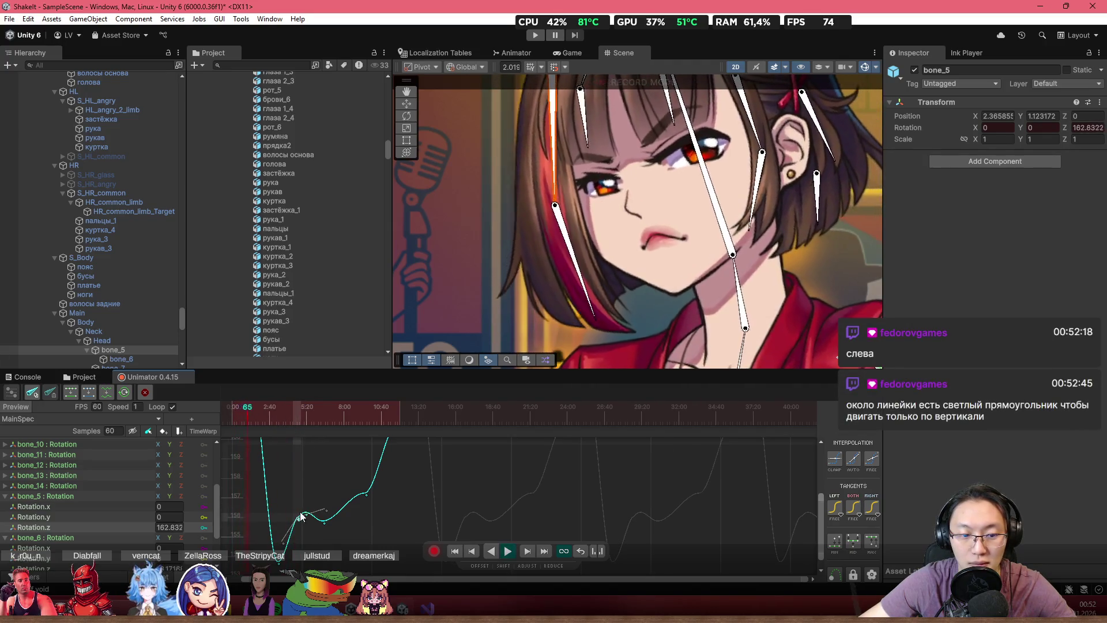
scroll(298, 522, "up", 1)
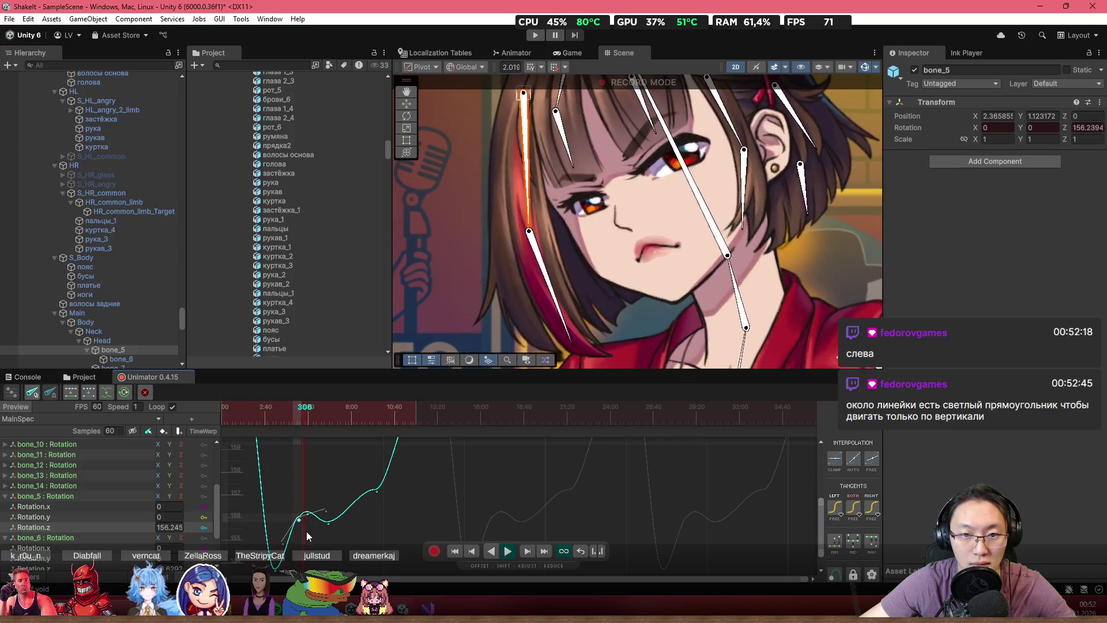
left_click_drag(300, 519, 336, 520)
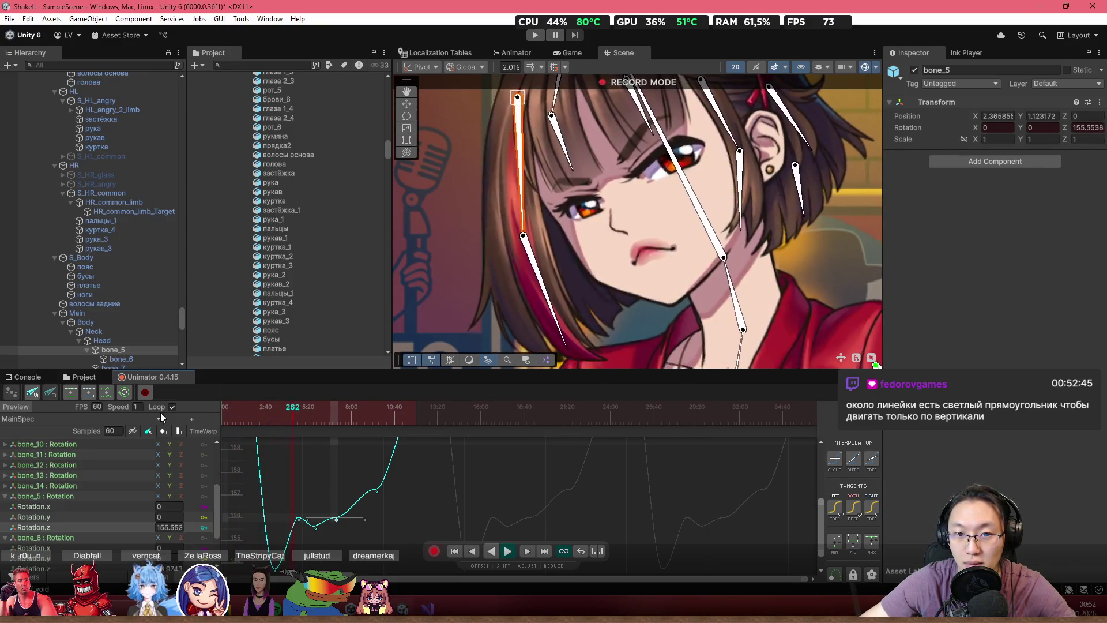
scroll(247, 521, "up", 2)
left_click_drag(300, 528, 358, 518)
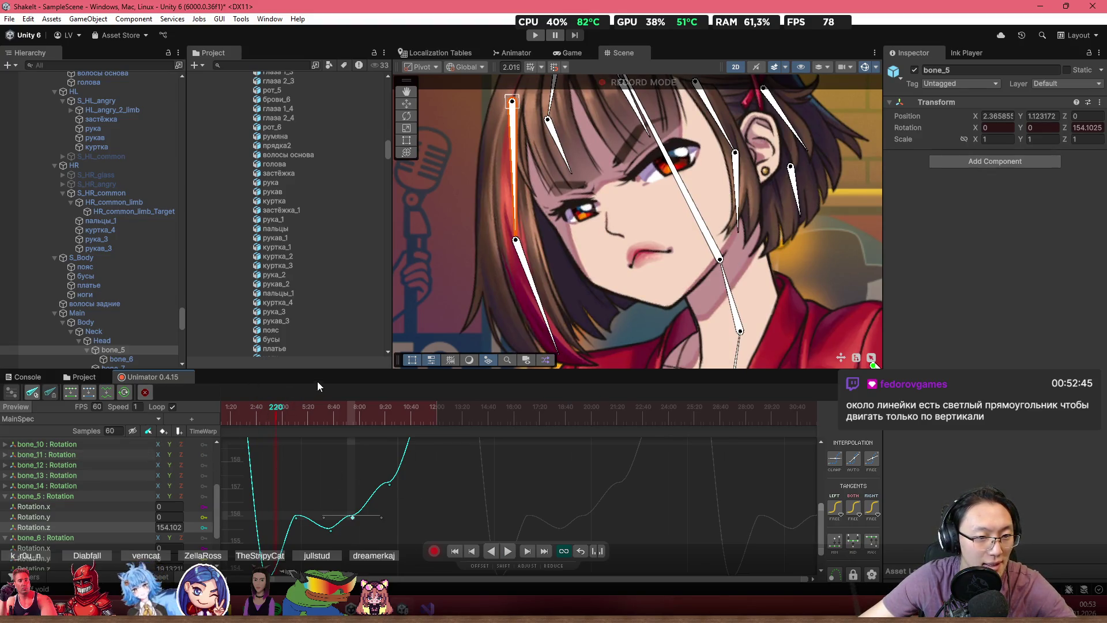
left_click_drag(316, 370, 319, 346)
- Enlarge the curve editor, then select the two keys after bone_5's dip and shift them lower and later
left_click(330, 523)
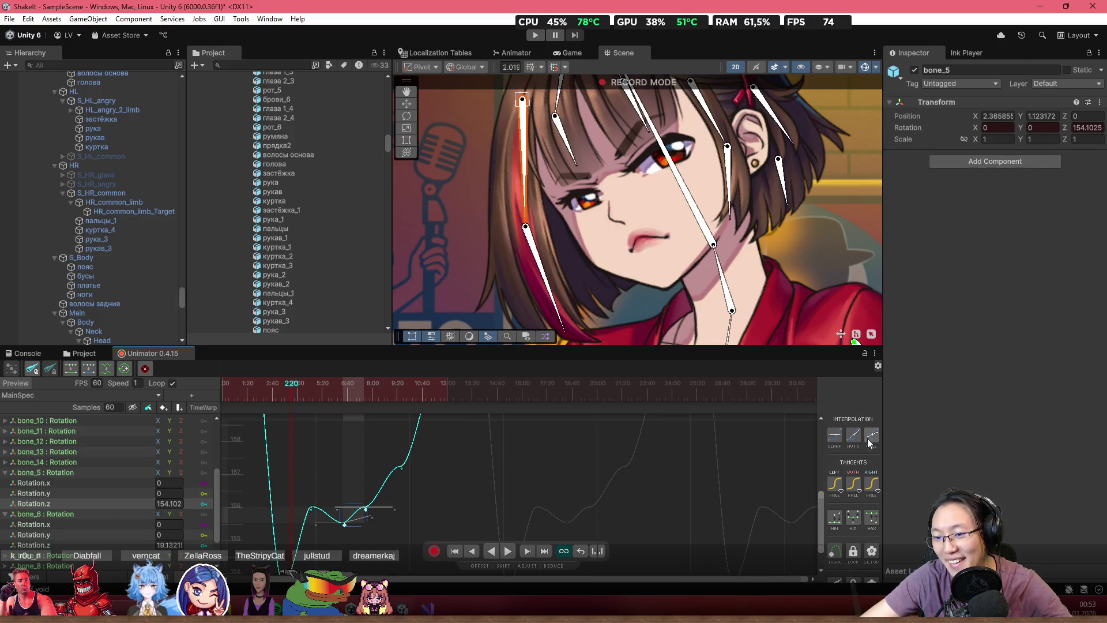
mouse_move(807, 347)
left_mouse_down()
mouse_move(804, 220)
mouse_move(794, 368)
left_mouse_up()
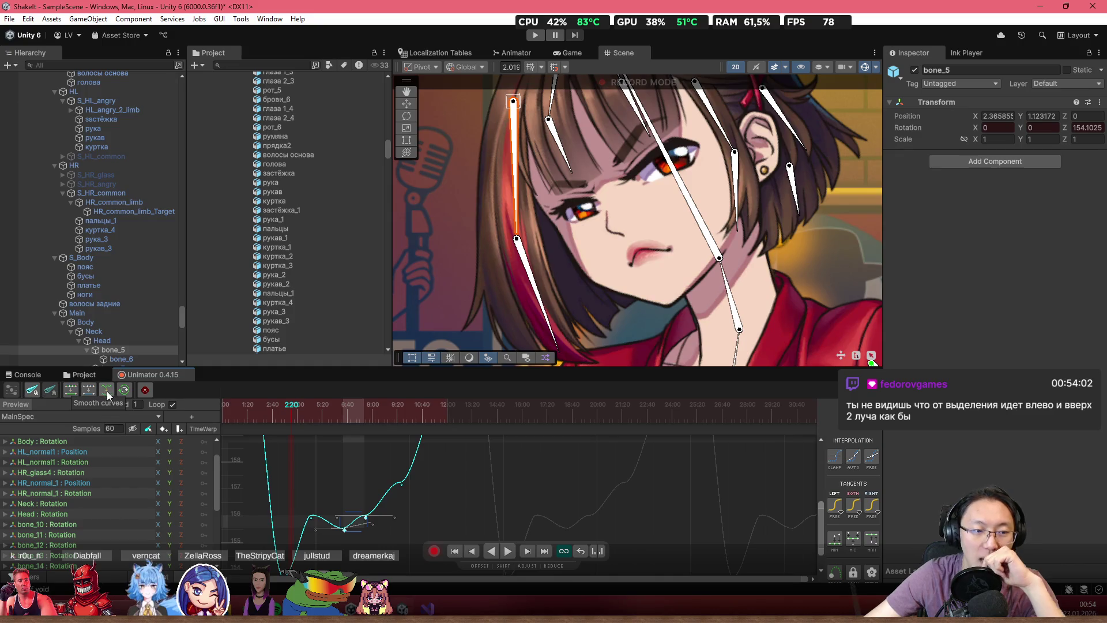
mouse_move(334, 487)
left_mouse_down()
mouse_move(369, 463)
mouse_move(379, 434)
mouse_move(379, 465)
mouse_move(392, 472)
left_mouse_up()
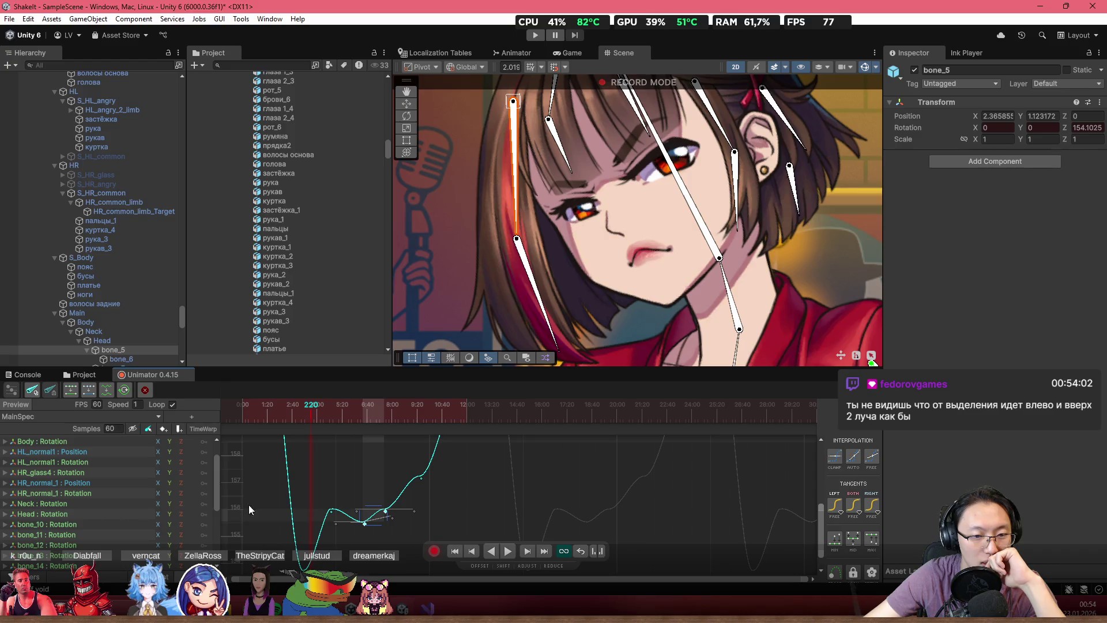
left_click_drag(233, 515, 230, 524)
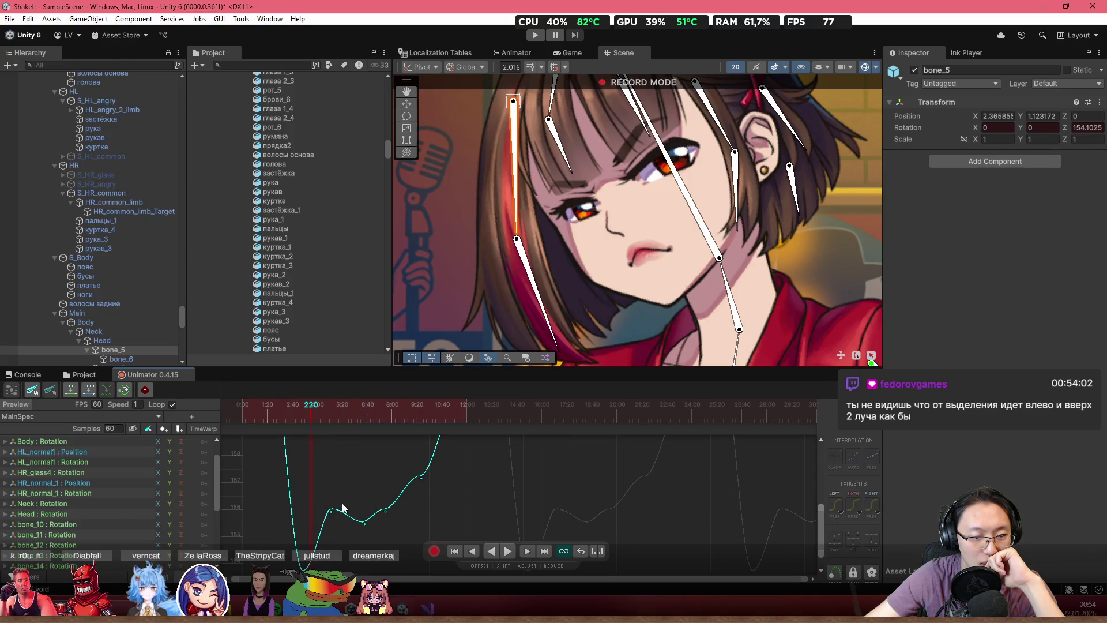
left_click_drag(394, 504, 376, 526)
left_click_drag(226, 511, 230, 500)
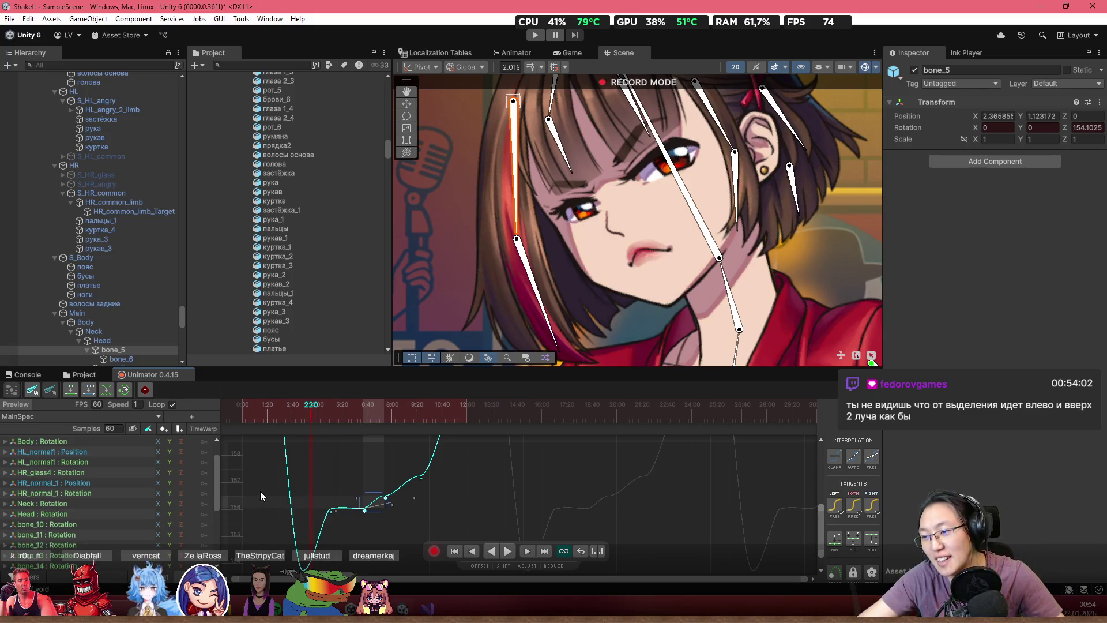
key("ctrl+z")
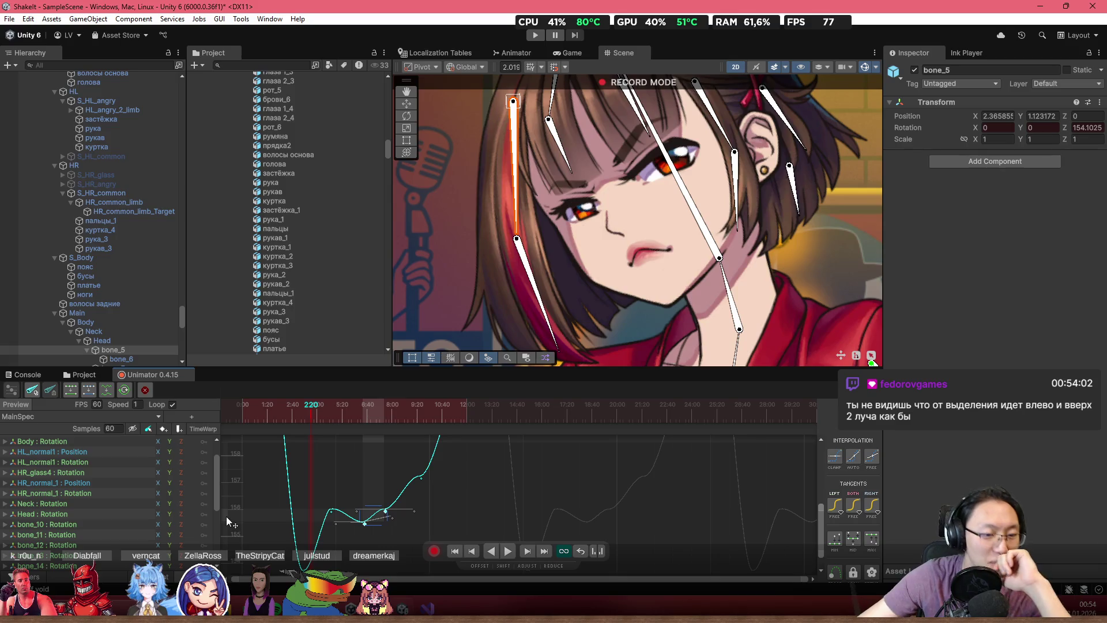
mouse_move(226, 517)
left_mouse_down()
mouse_move(227, 503)
mouse_move(237, 522)
left_mouse_up()
mouse_move(365, 446)
left_mouse_down()
mouse_move(384, 443)
mouse_move(375, 441)
left_mouse_up()
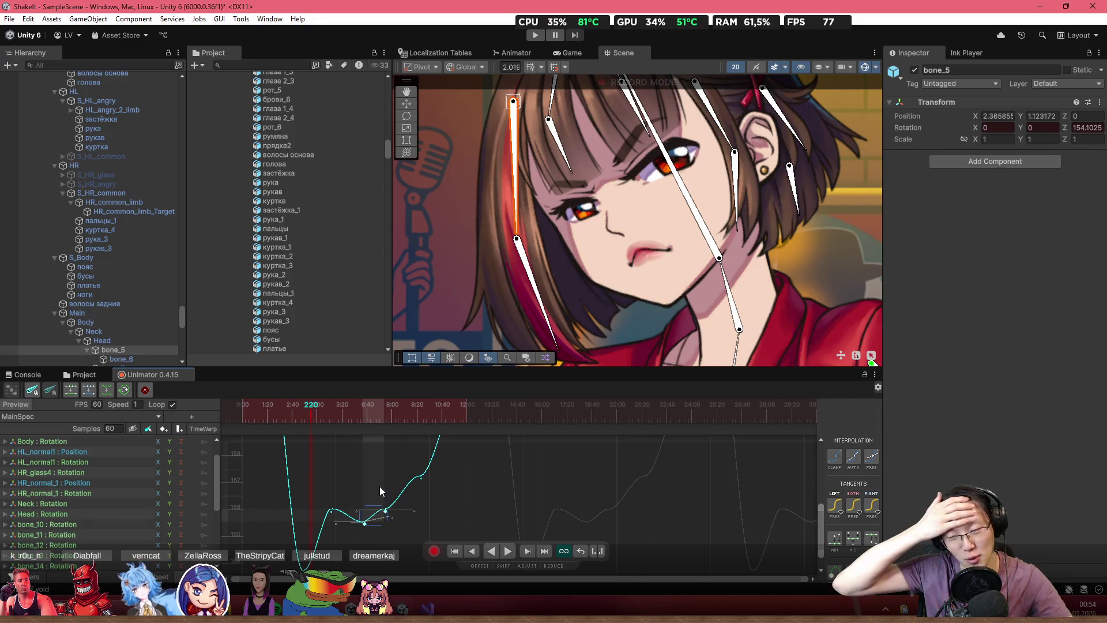
- Box-select the two keys around the dip and scrub back to preview the hair pose
scroll(396, 501, "up", 2)
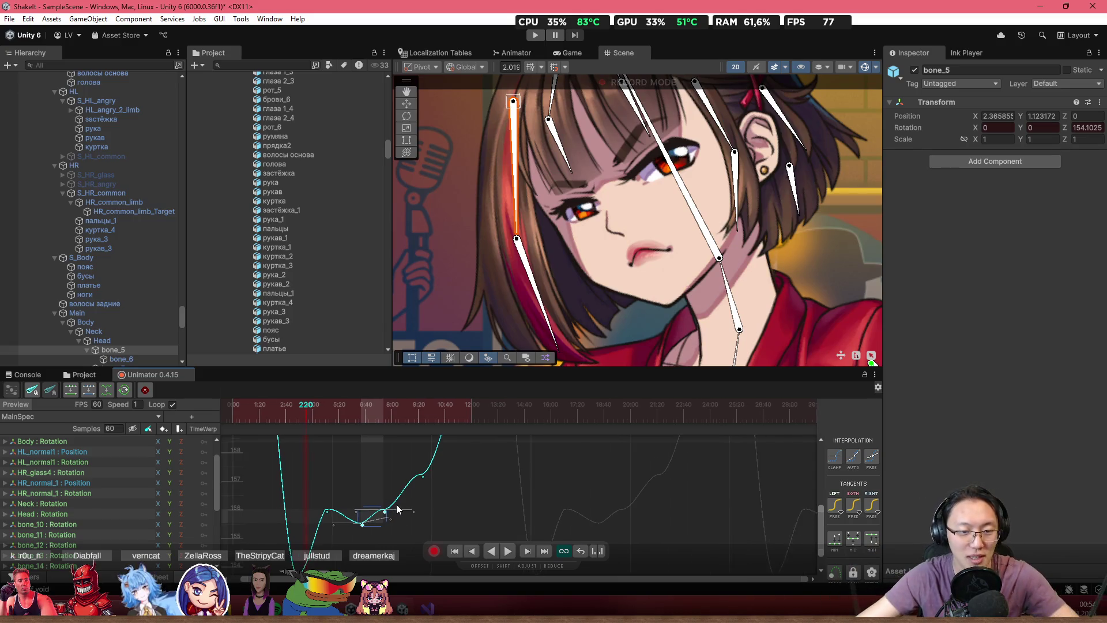
scroll(393, 502, "up", 2)
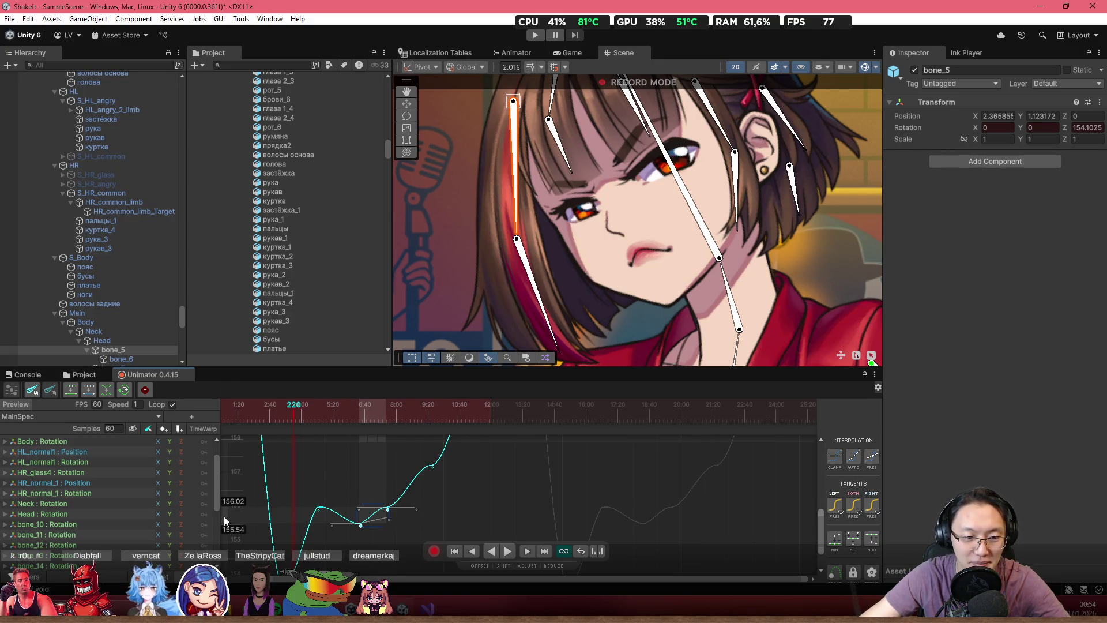
scroll(272, 511, "up", 3)
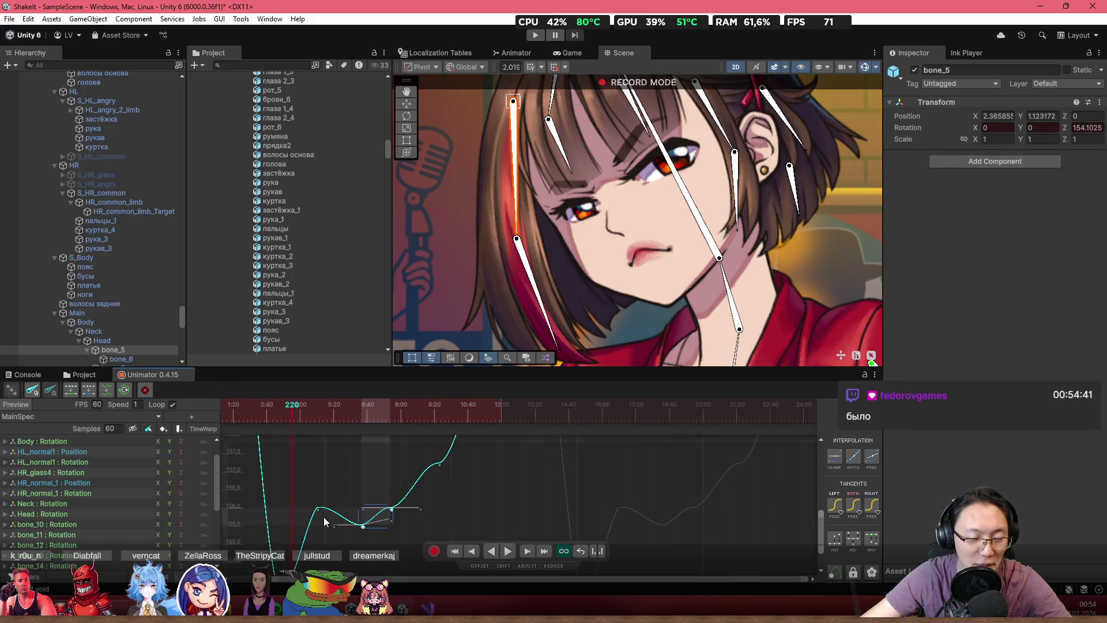
scroll(397, 499, "up", 1)
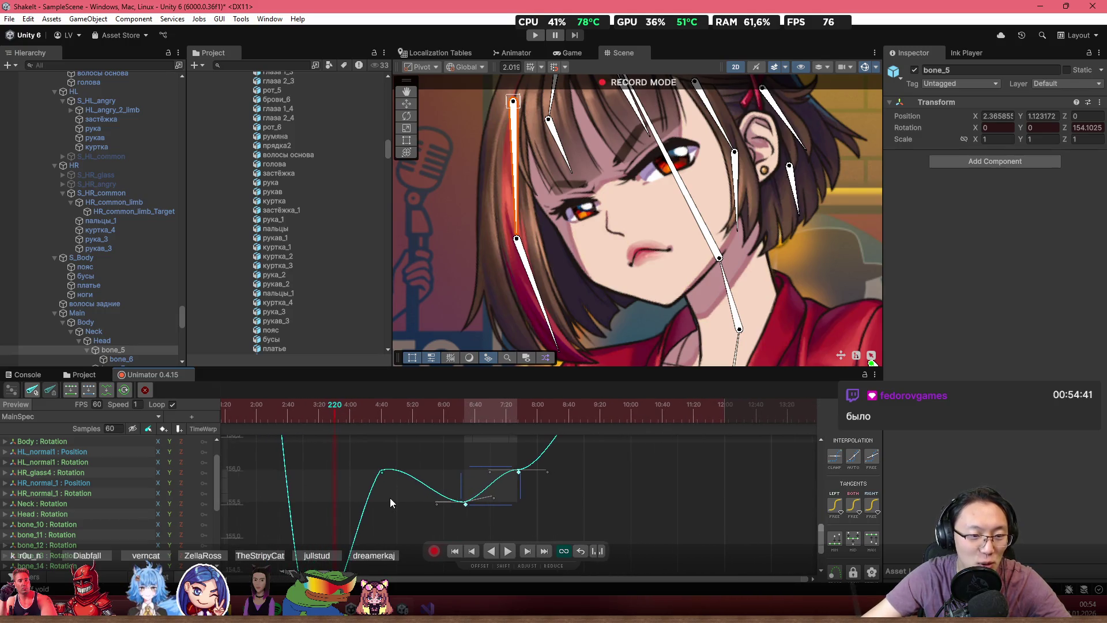
left_click(575, 505)
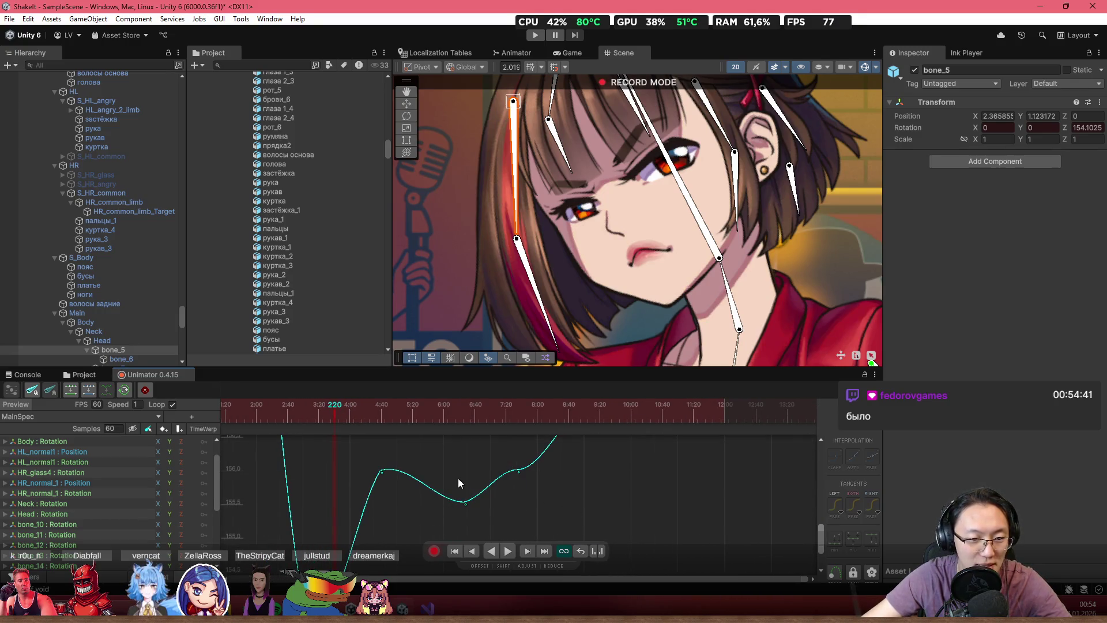
left_click_drag(427, 451, 559, 524)
scroll(572, 505, "down", 2)
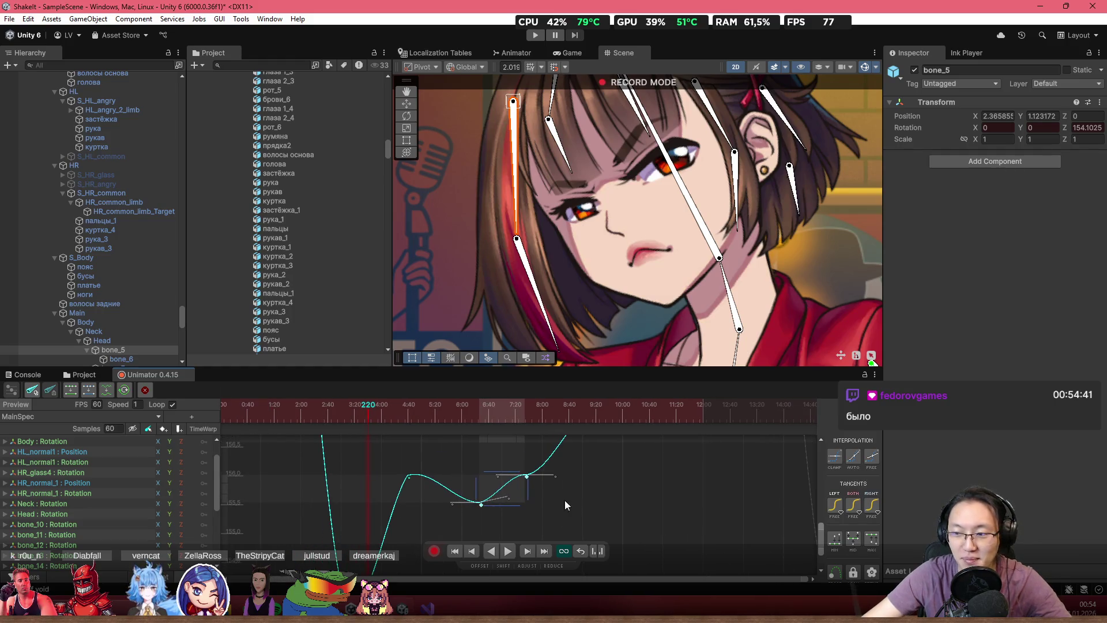
left_click_drag(372, 416, 237, 433)
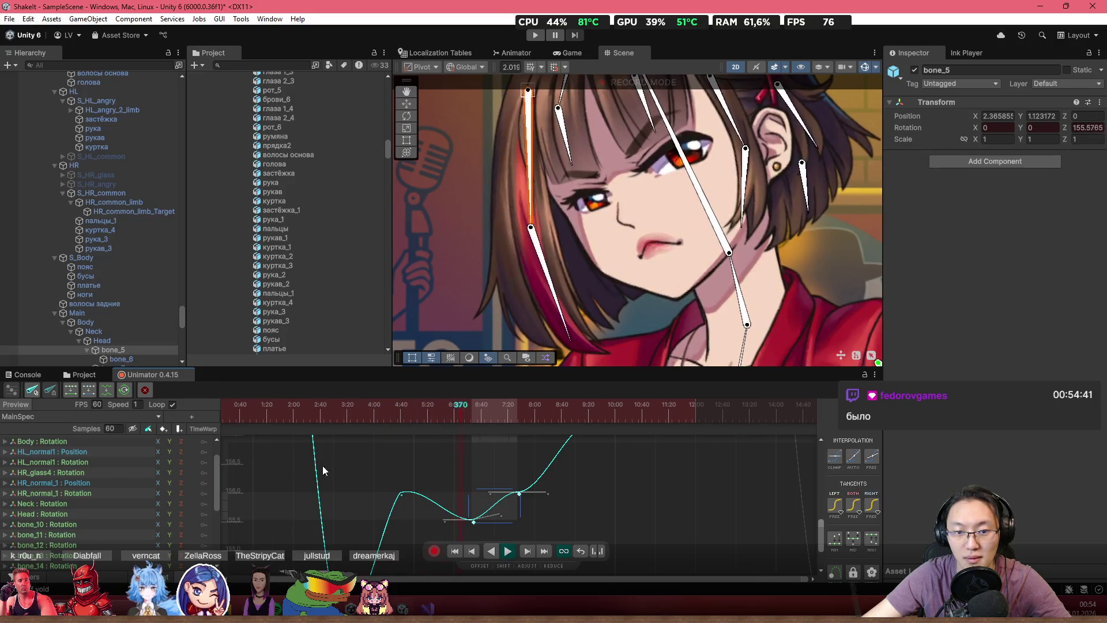
- Lower the frame-538 rotation key, nudge its neighbouring key earlier, and preview then stop playback
left_click(342, 415)
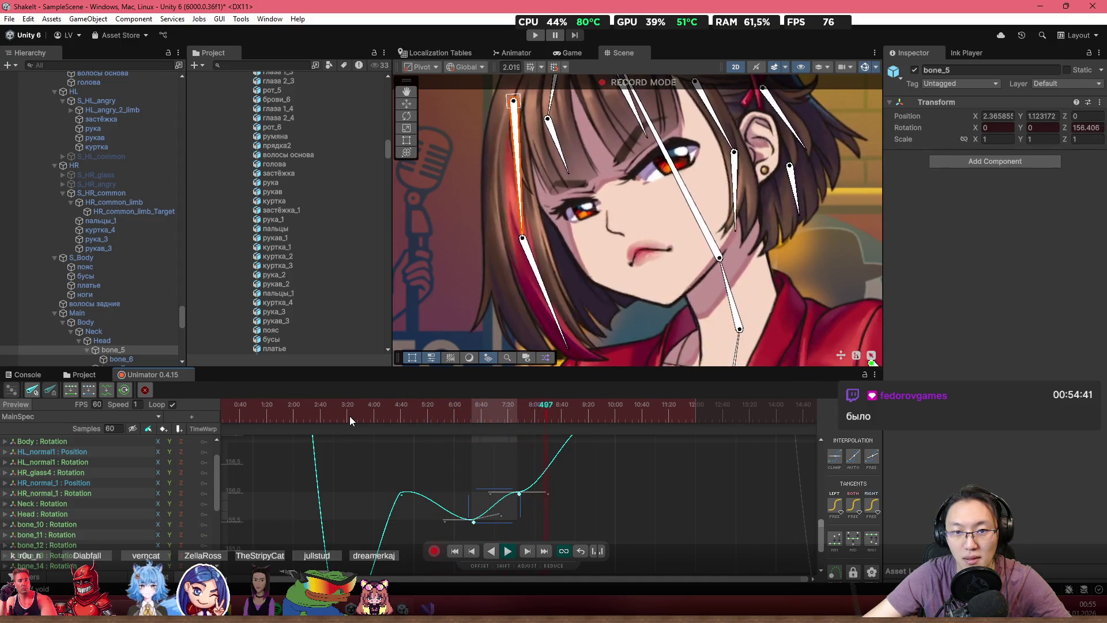
scroll(552, 505, "down", 2)
mouse_move(473, 457)
left_mouse_down()
mouse_move(472, 511)
mouse_move(473, 486)
left_mouse_up()
left_click(439, 499)
left_click(307, 424)
left_click(316, 424)
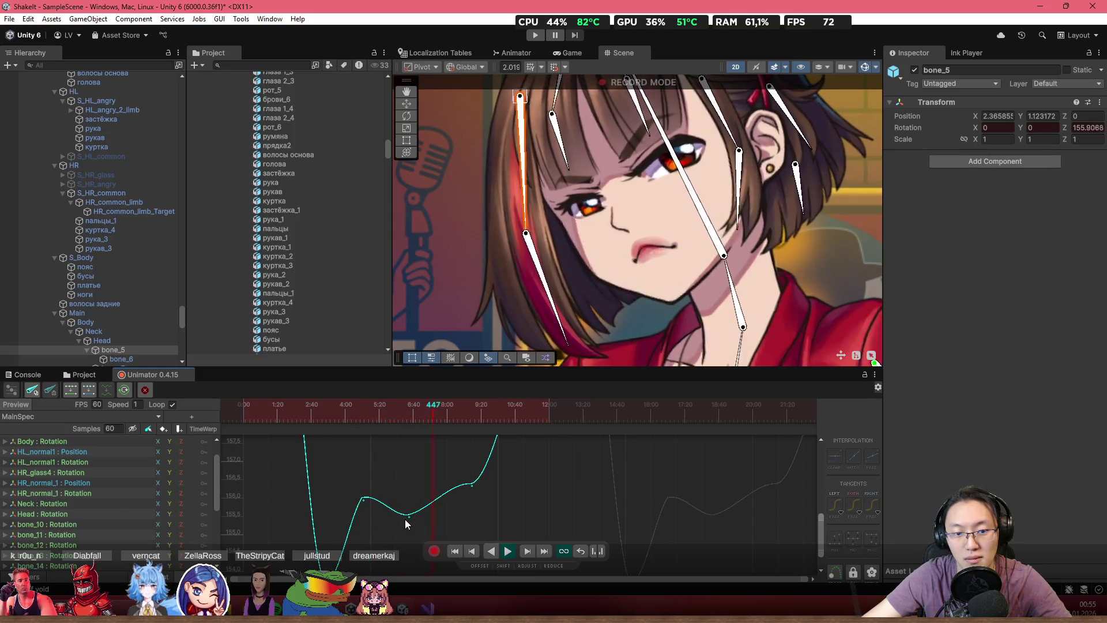
left_click_drag(407, 516, 400, 515)
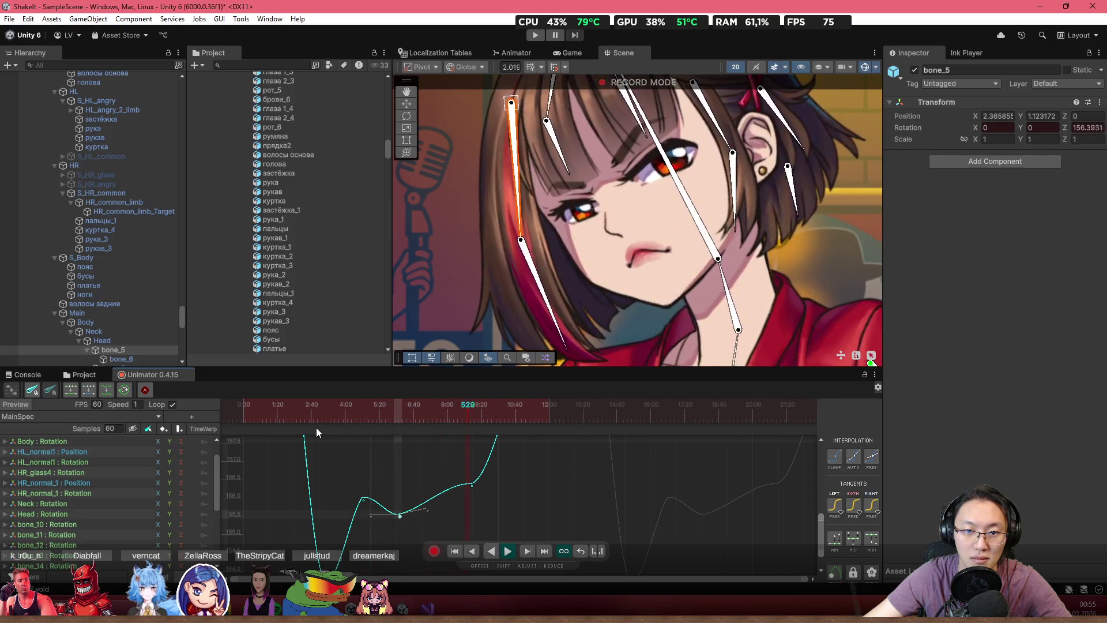
key("space")
- Move bone_5's dip key later and lower, then flatten its tangents
scroll(478, 496, "down", 2)
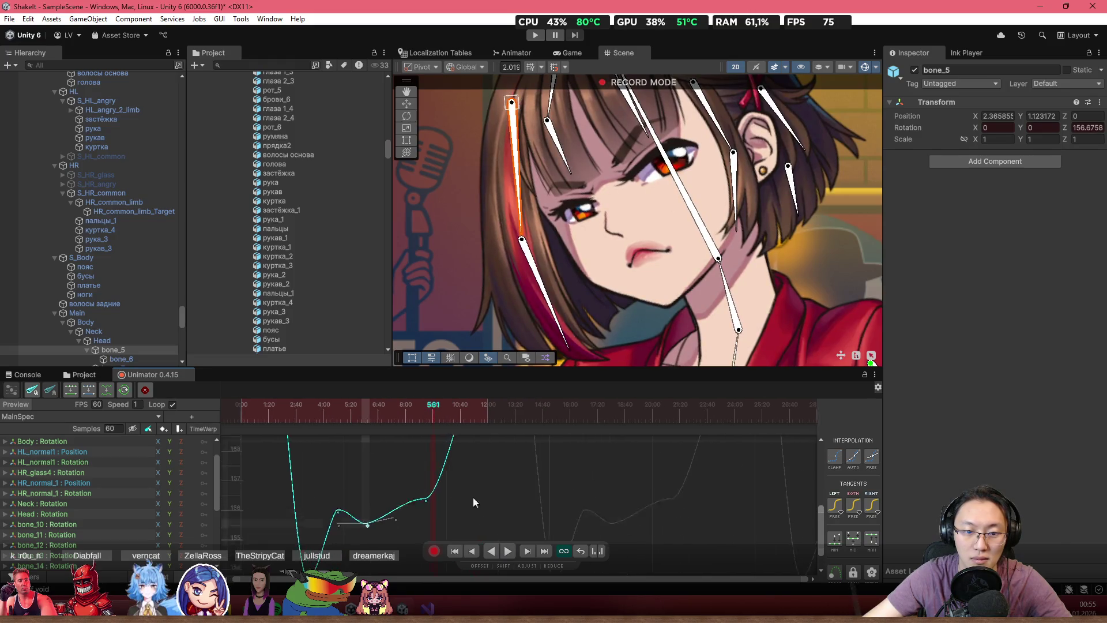
left_click(425, 420)
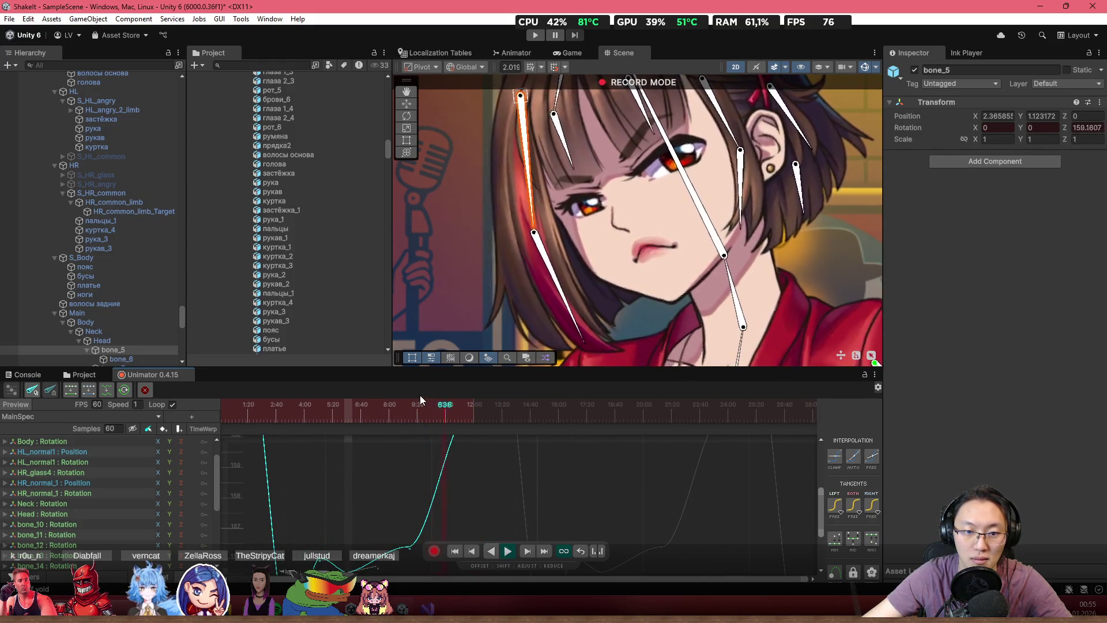
left_click(426, 481)
left_click_drag(427, 479, 448, 522)
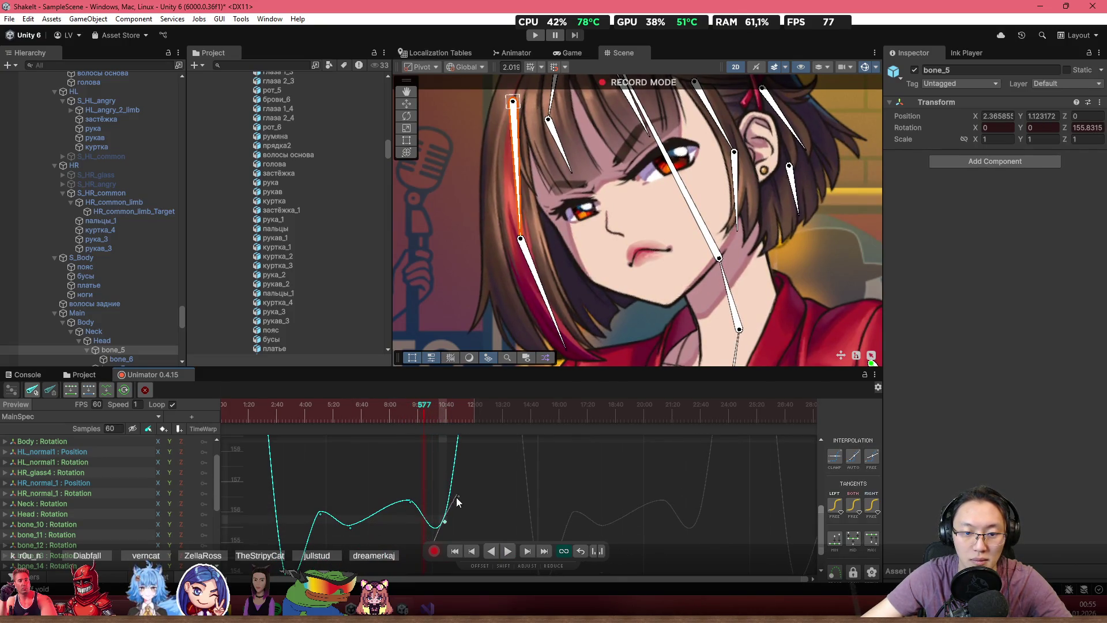
scroll(444, 522, "down", 1)
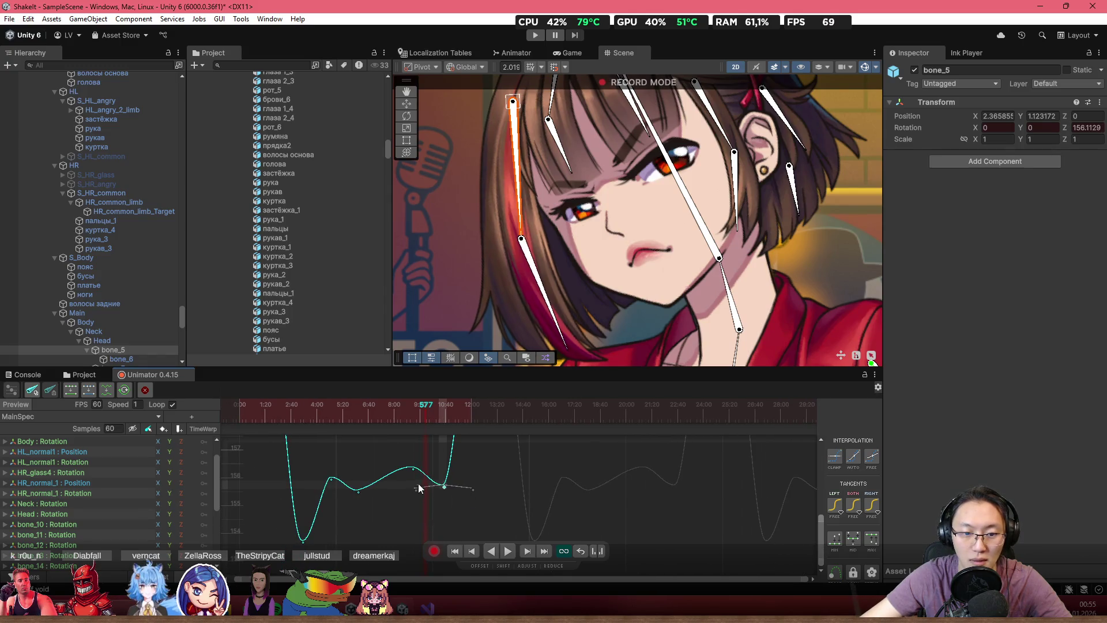
left_click_drag(446, 489, 475, 492)
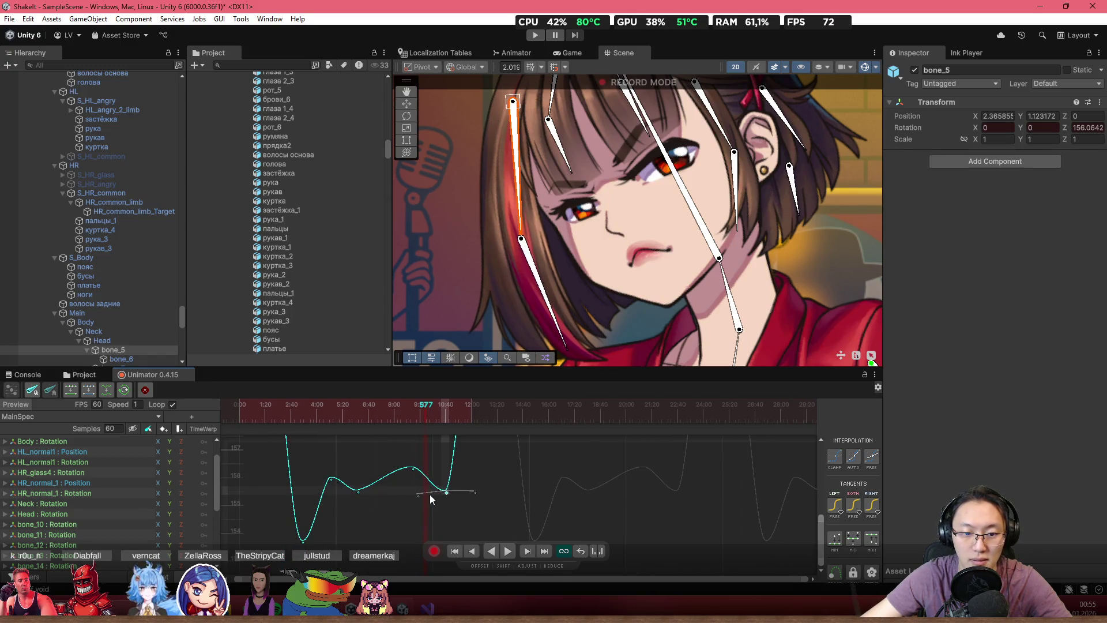
left_click(351, 414)
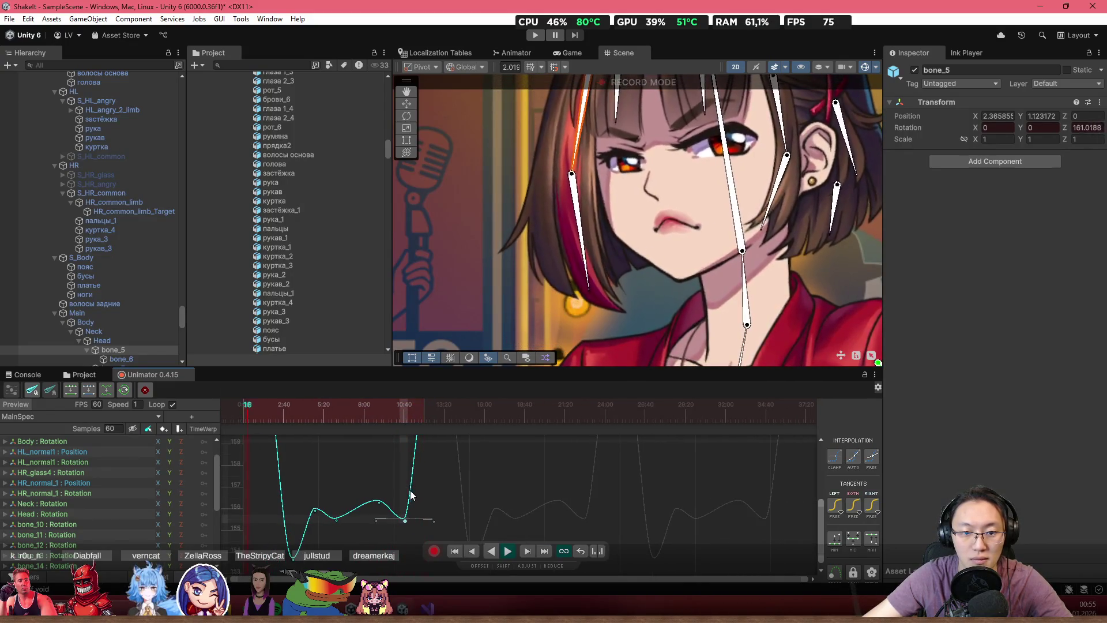
- At frame 680, rotate the bone_5 hair strand to about 153.9, then select the key near frame 522
left_click(369, 420)
left_click_drag(369, 421, 382, 425)
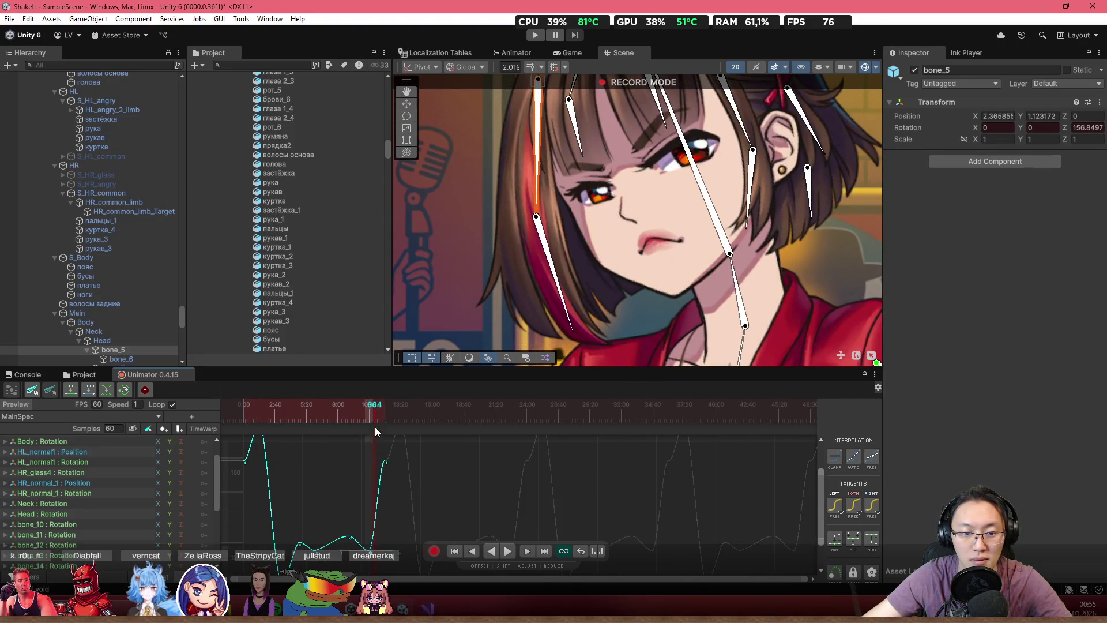
left_click(375, 410)
left_click_drag(551, 183, 541, 182)
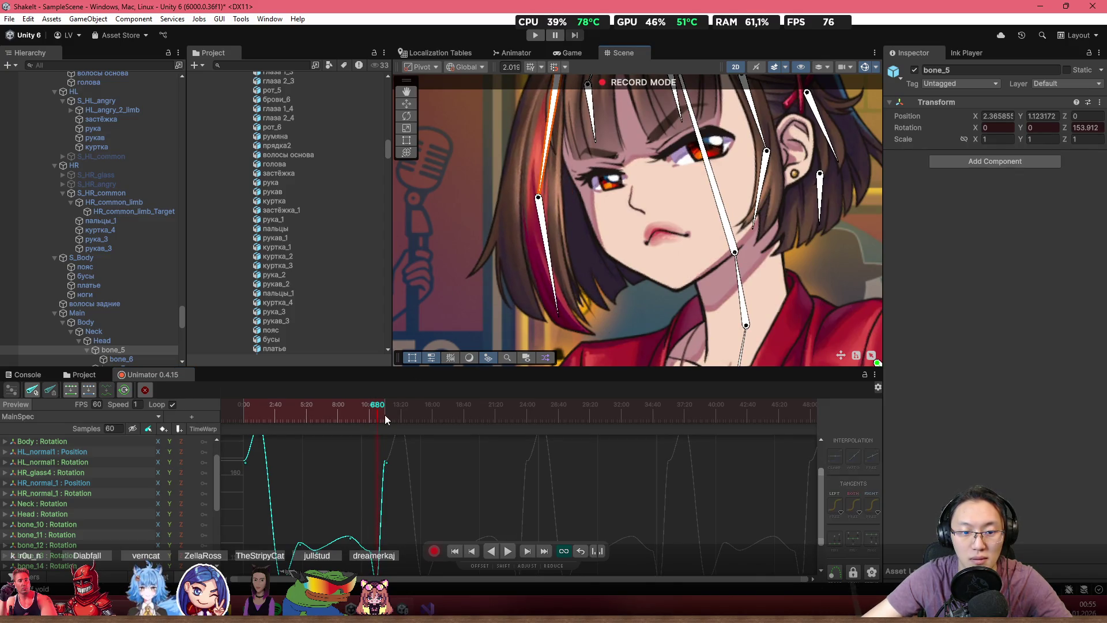
scroll(386, 510, "up", 5)
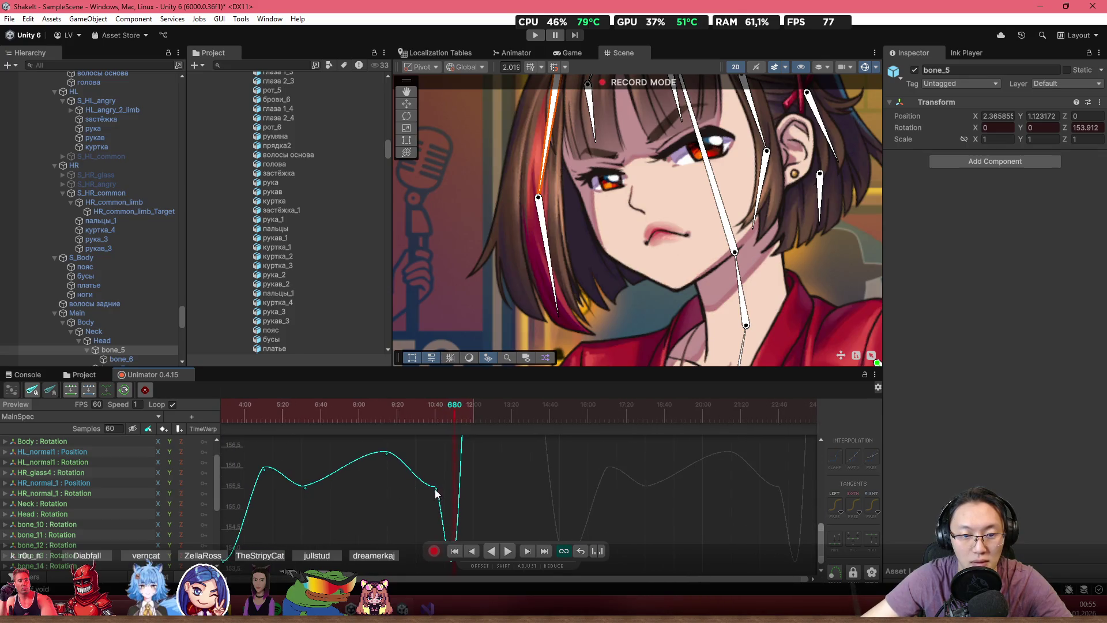
left_click(437, 489)
left_click_drag(400, 414, 390, 415)
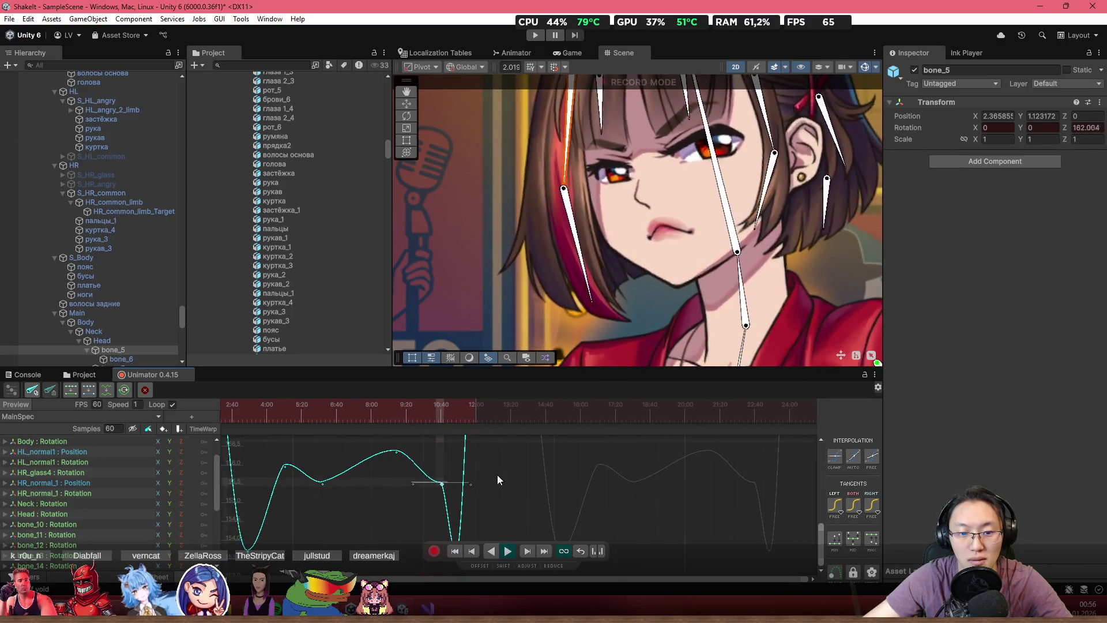
scroll(485, 498, "down", 2)
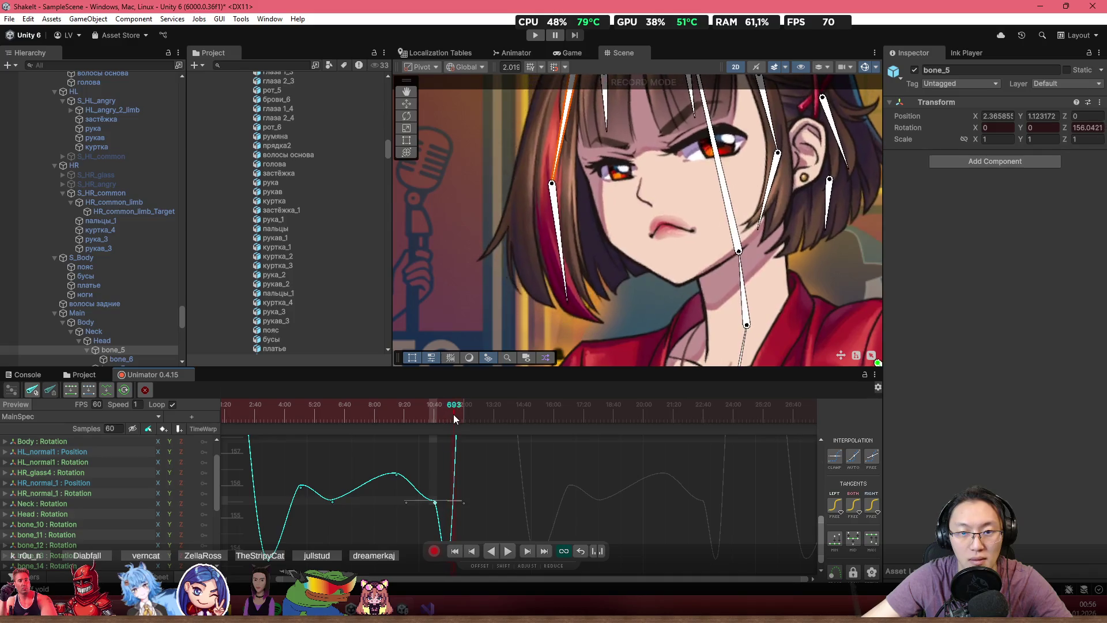
- Rewind to frame 0, exit record mode, and show the _Lynn sprites folder in the Project browser
scroll(545, 459, "down", 2)
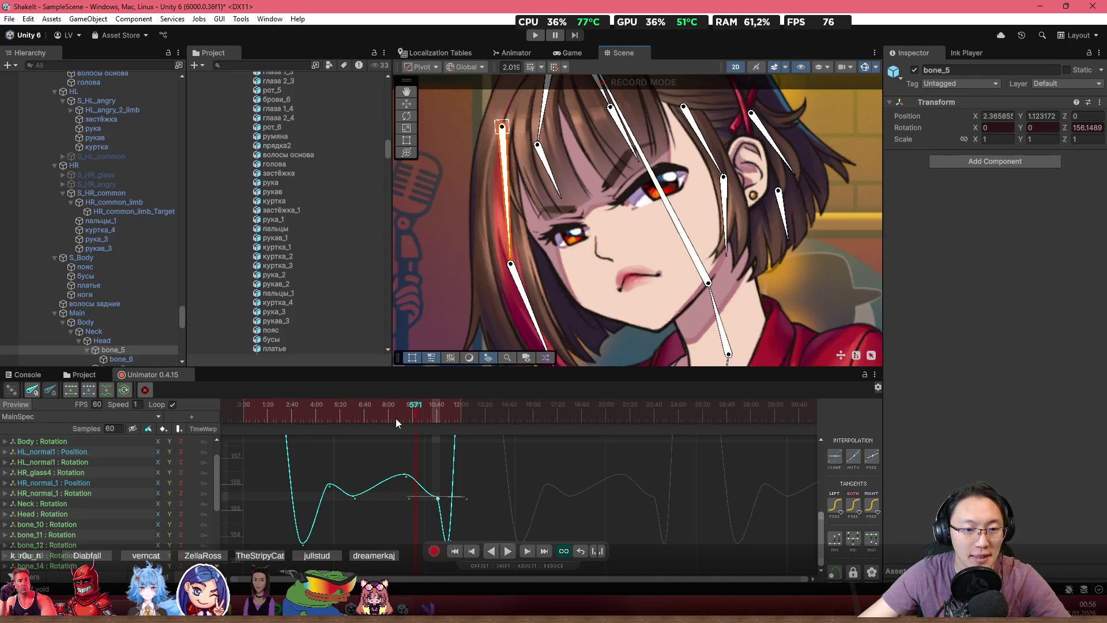
left_click(243, 424)
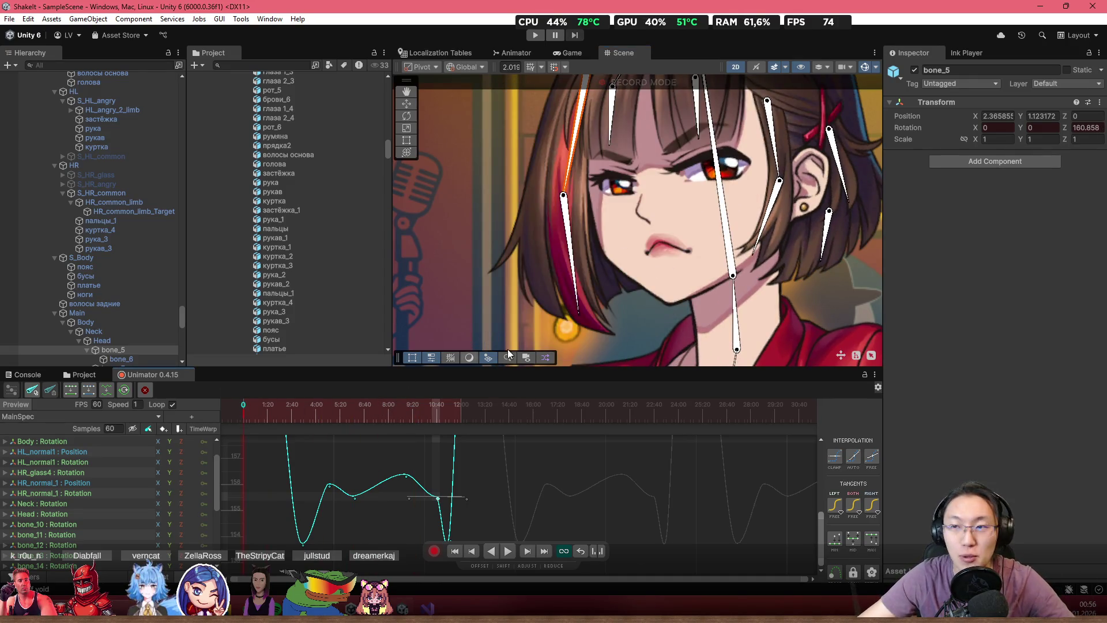
left_click(435, 550)
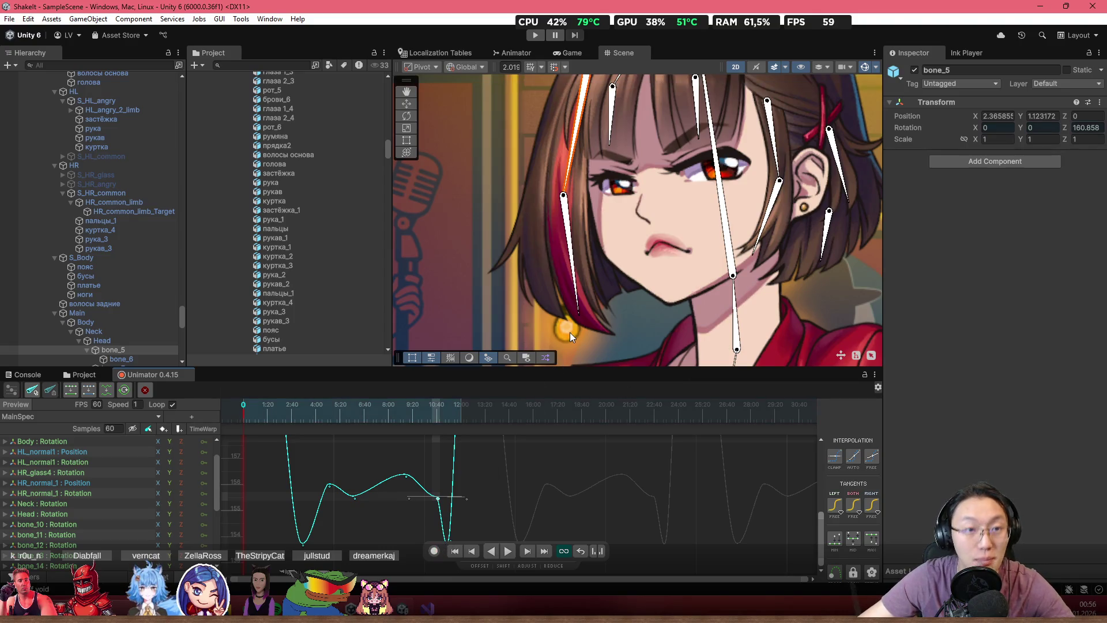
left_click(83, 376)
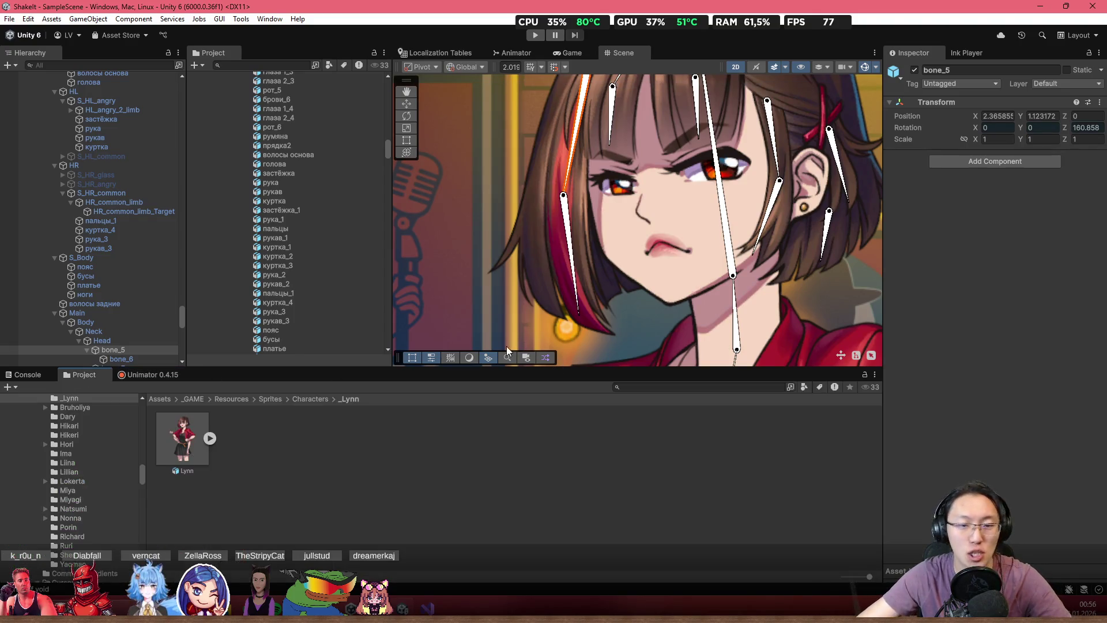
- Minimize Unity, open a new Chrome window, and go to twitch.tv
left_click(1038, 7)
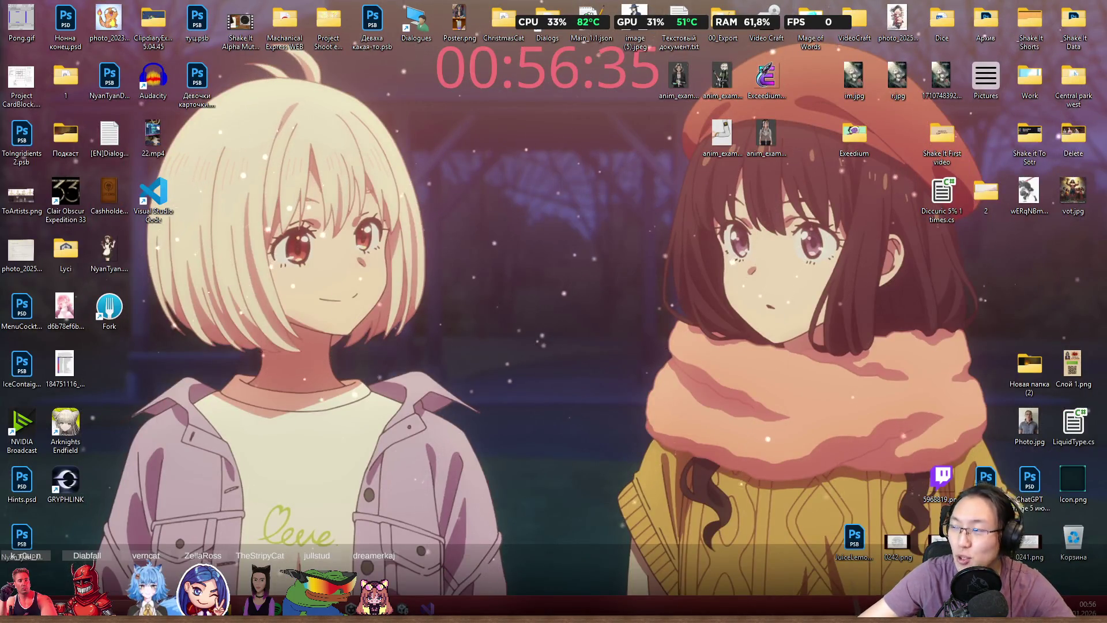
key("super+1")
type("ы")
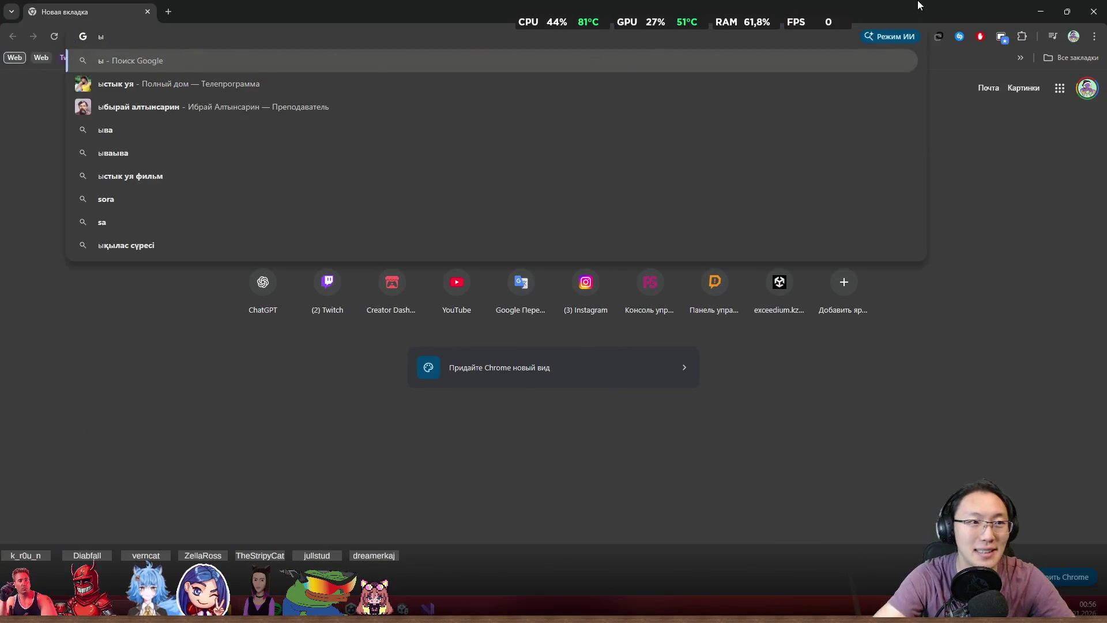
key("BackSpace")
type("t")
key("Return")
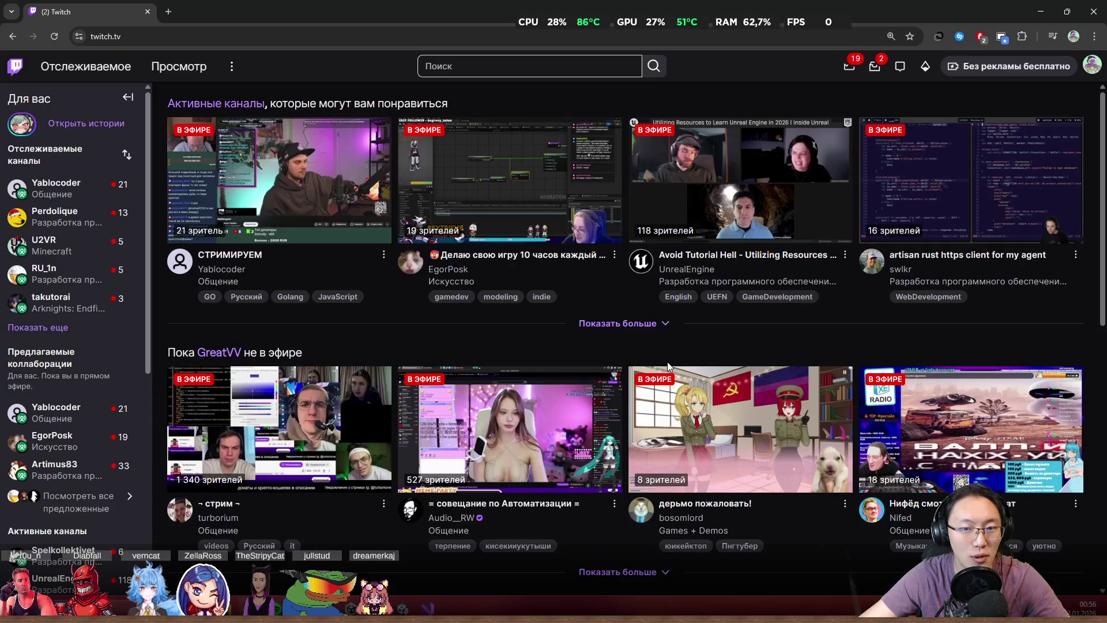
- Restore and reposition the Chrome window, then open Twitch's Просмотр (Browse) directory
mouse_move(374, 8)
left_mouse_down()
mouse_move(642, 276)
mouse_move(638, 232)
mouse_move(463, 134)
mouse_move(469, 123)
left_mouse_up()
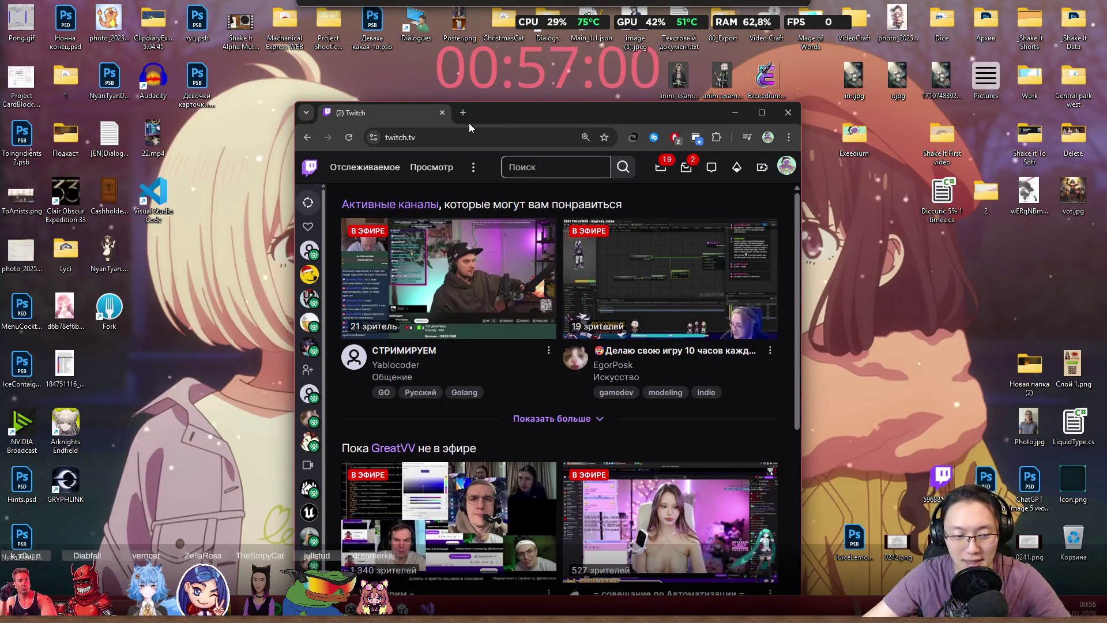
mouse_move(469, 123)
left_mouse_down()
mouse_move(438, 96)
mouse_move(454, 1)
left_mouse_up()
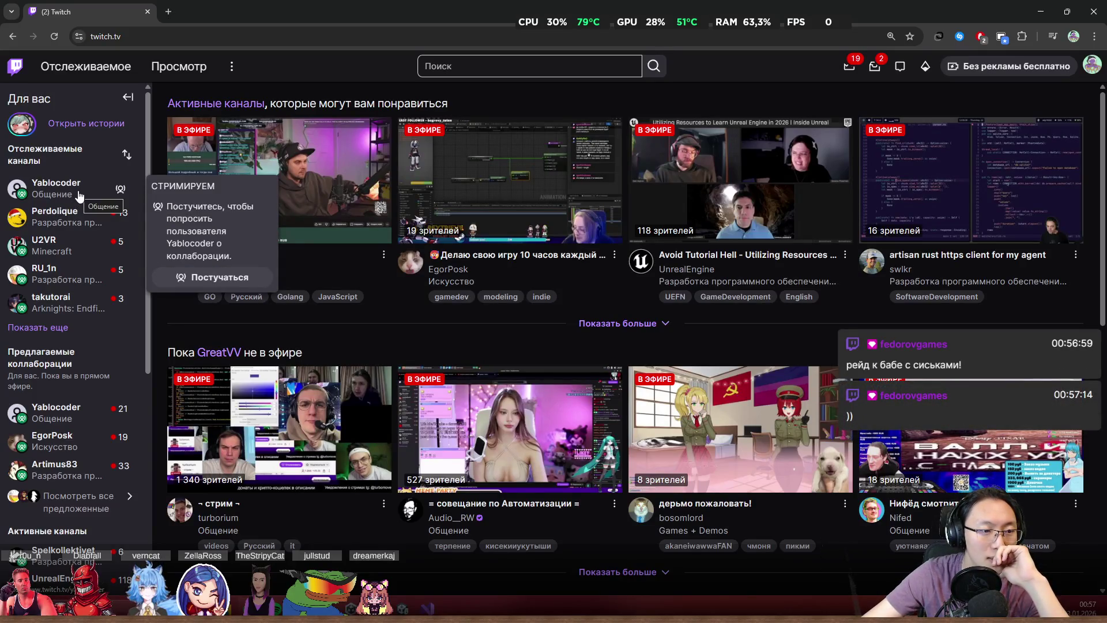
left_click(179, 66)
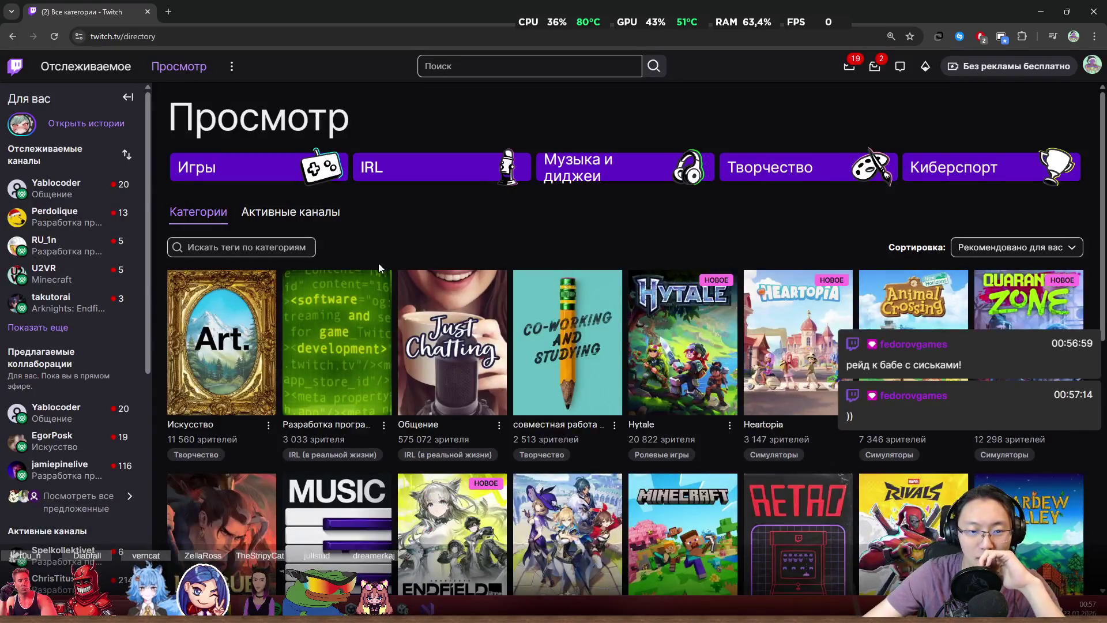
- Open the Software and Game Development category, then switch to the bellmarytank stream tab
left_click(333, 306)
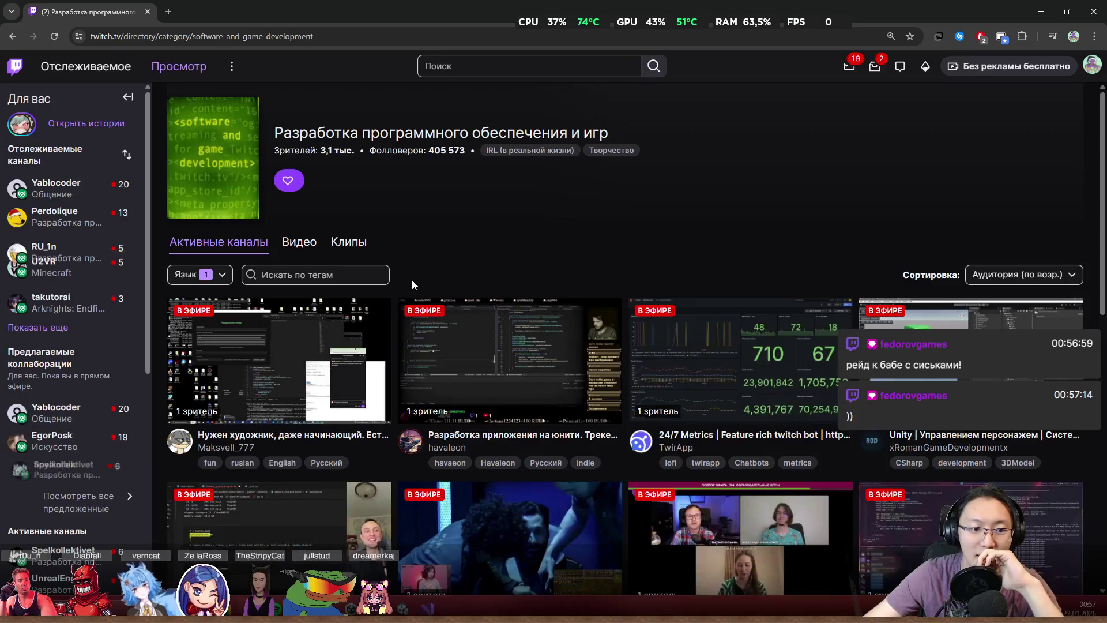
scroll(416, 282, "down", 3)
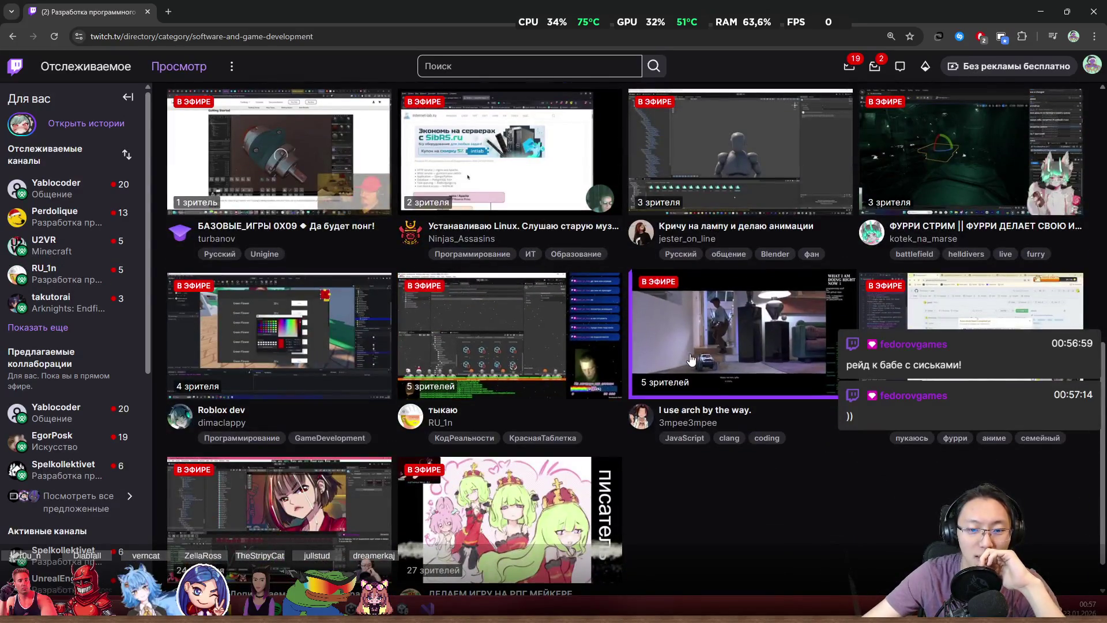
scroll(796, 381, "down", 1)
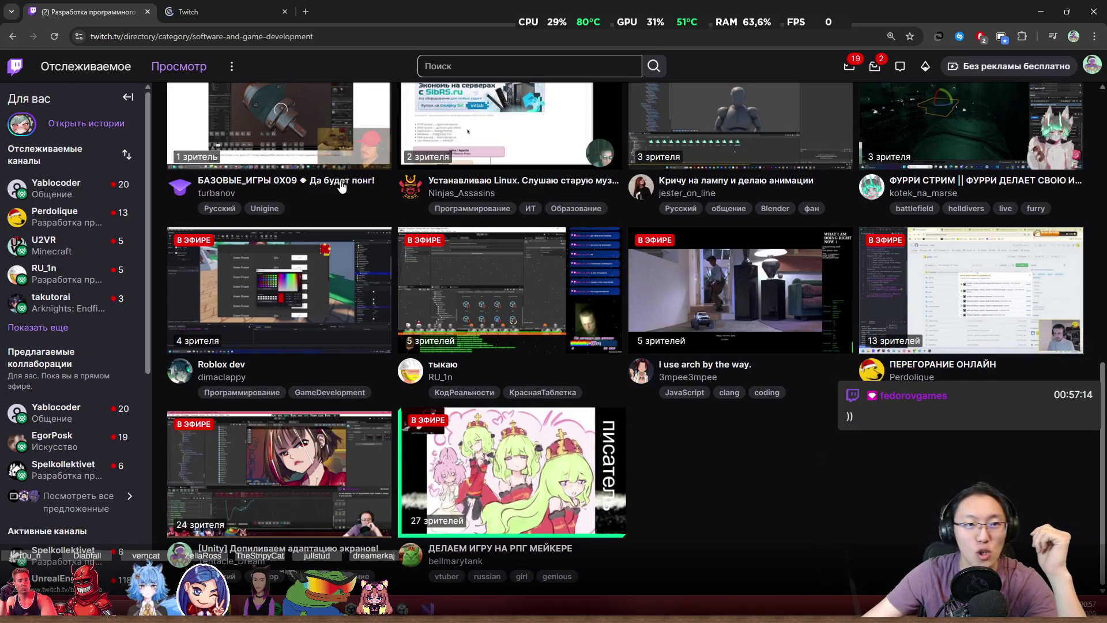
left_click(243, 6)
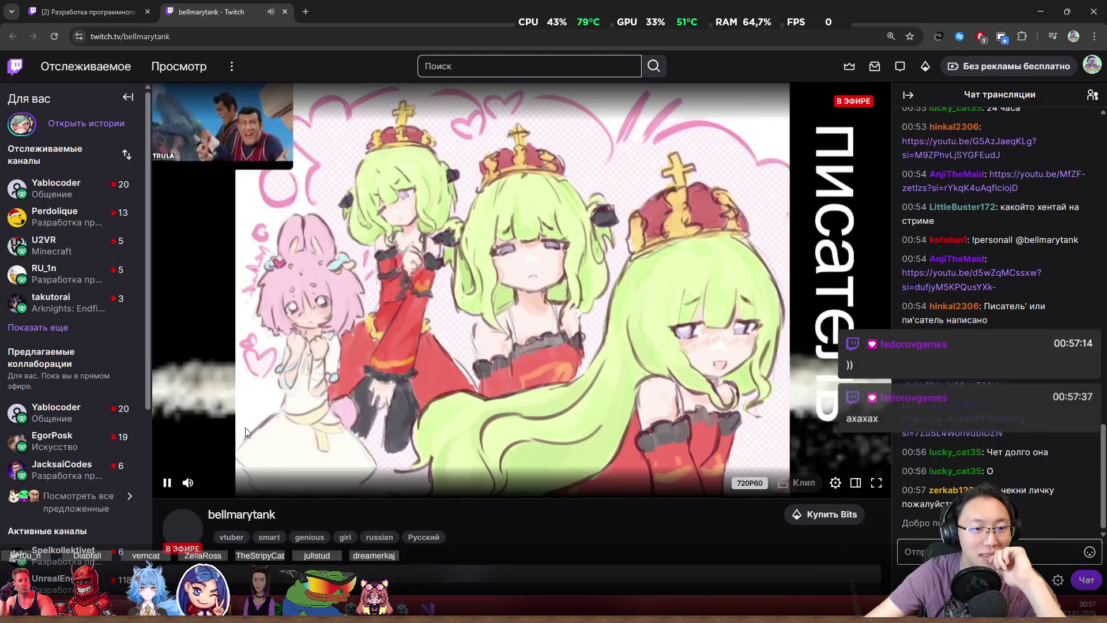
left_click(188, 483)
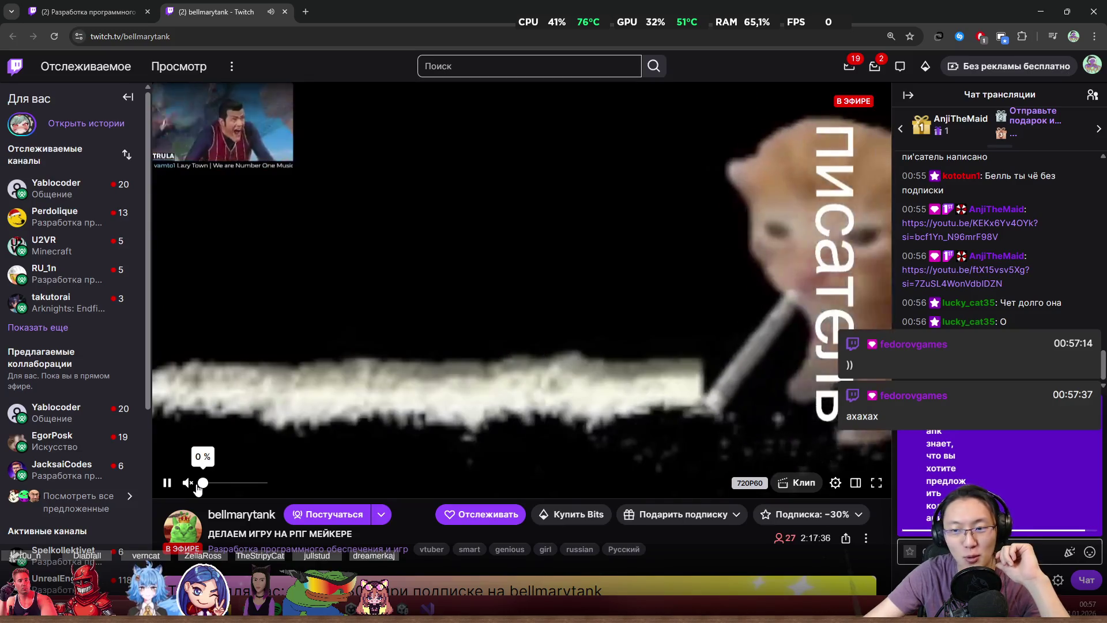
left_click(188, 483)
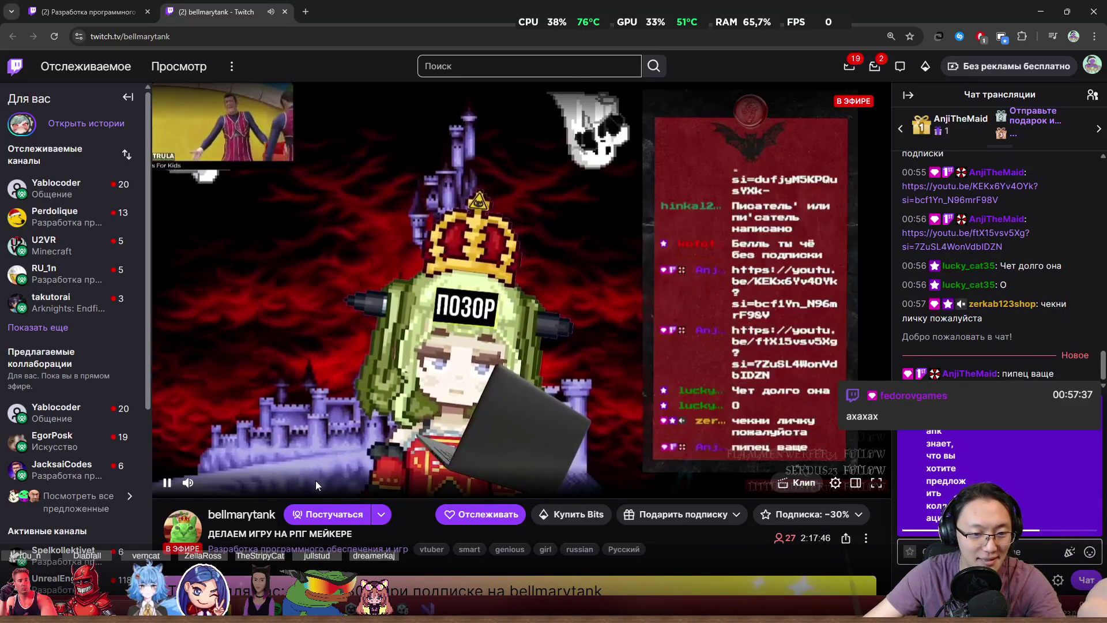
scroll(316, 480, "down", 3)
scroll(324, 500, "down", 1)
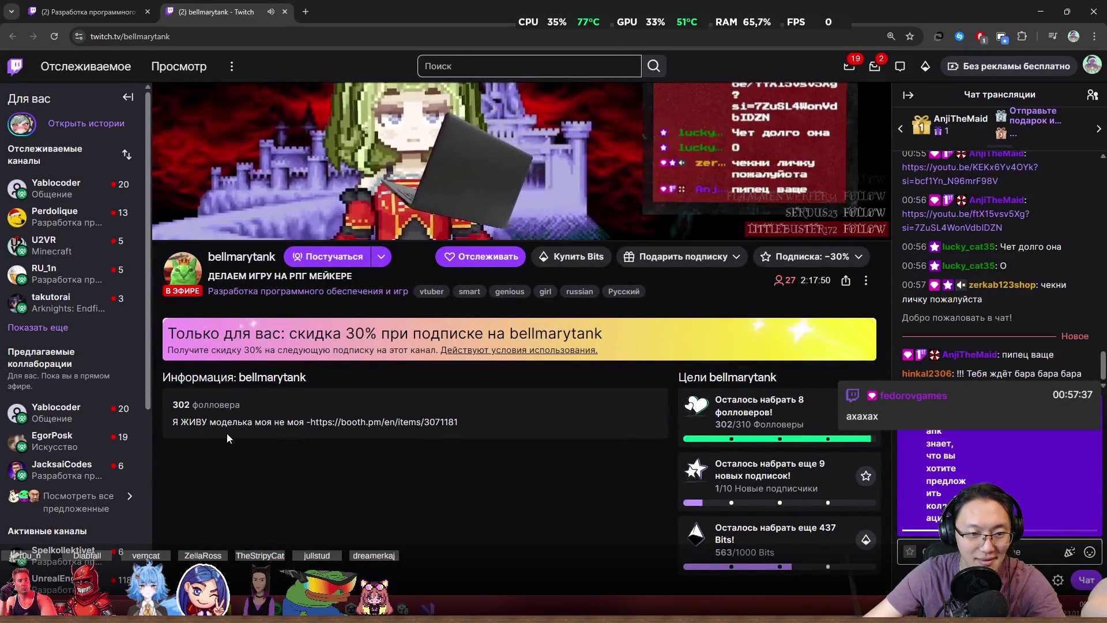
scroll(263, 478, "up", 2)
scroll(262, 477, "up", 2)
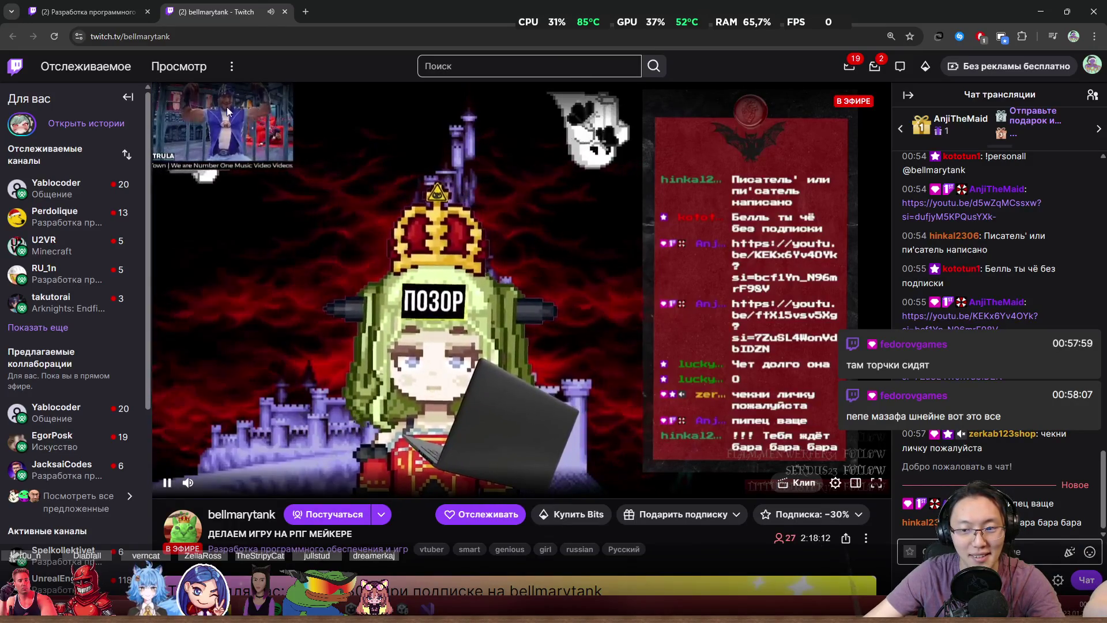
left_click(285, 11)
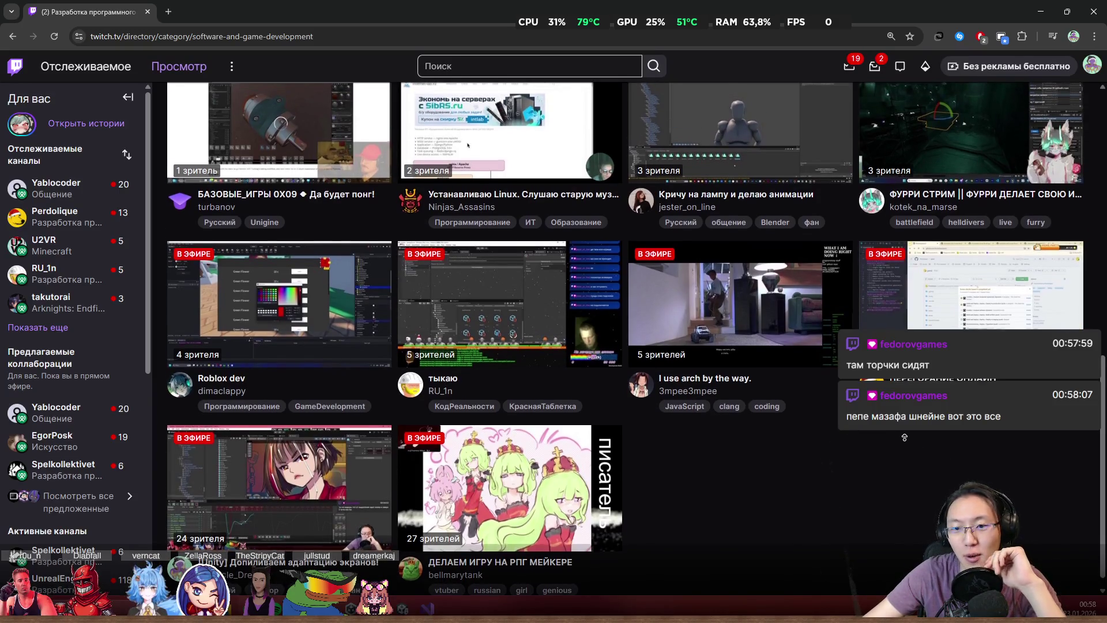
- Scroll back up the category listing and switch to the jester_on_line stream tab
scroll(836, 450, "up", 1)
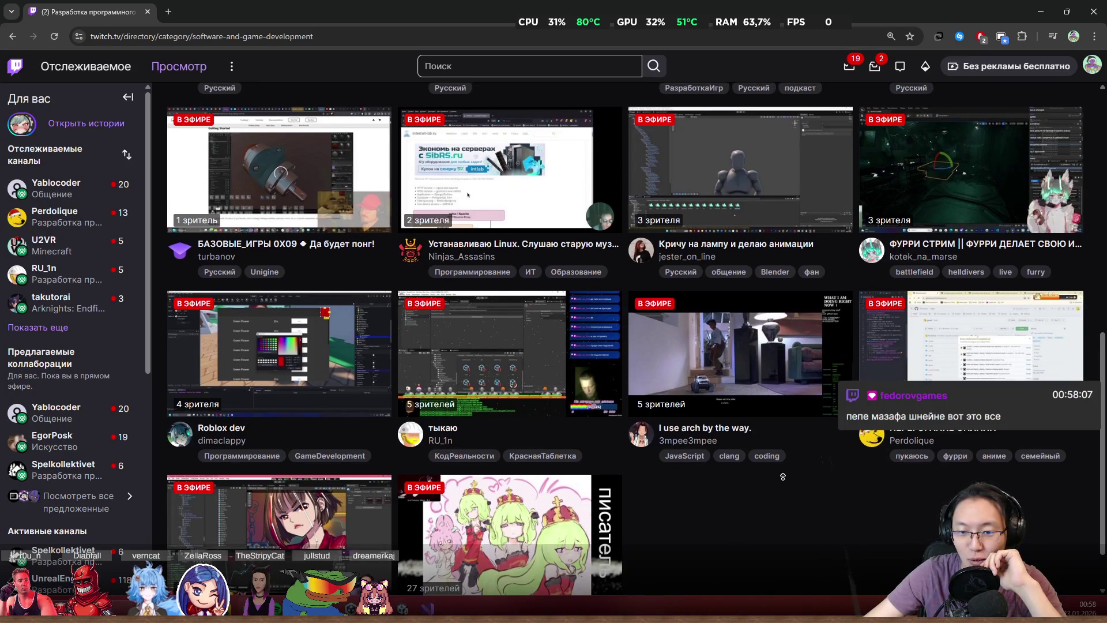
scroll(703, 474, "up", 1)
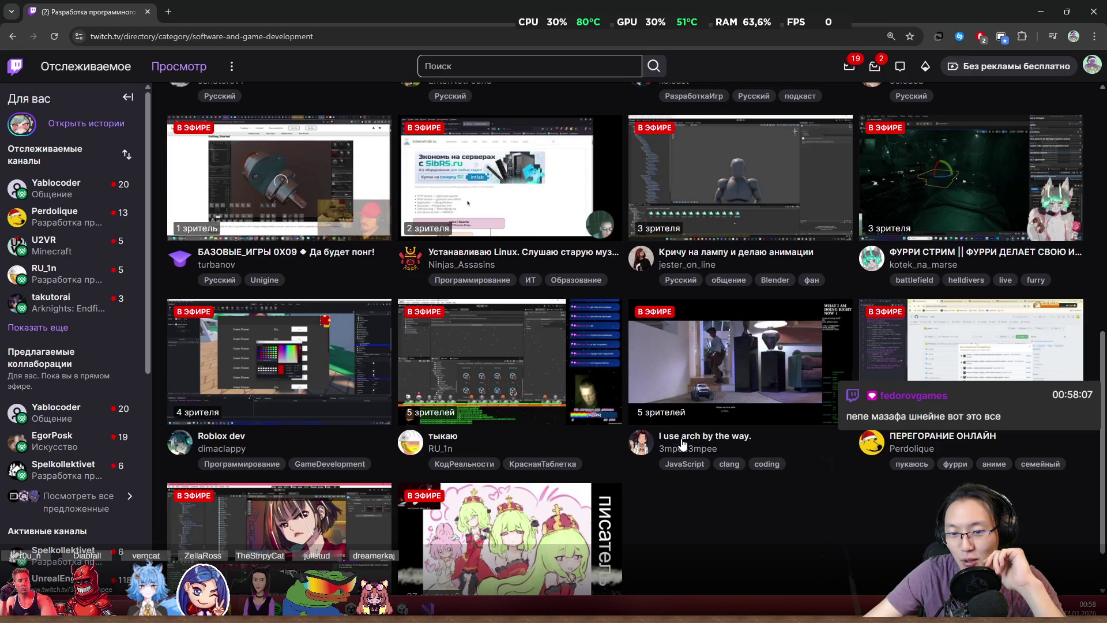
scroll(850, 482, "up", 2)
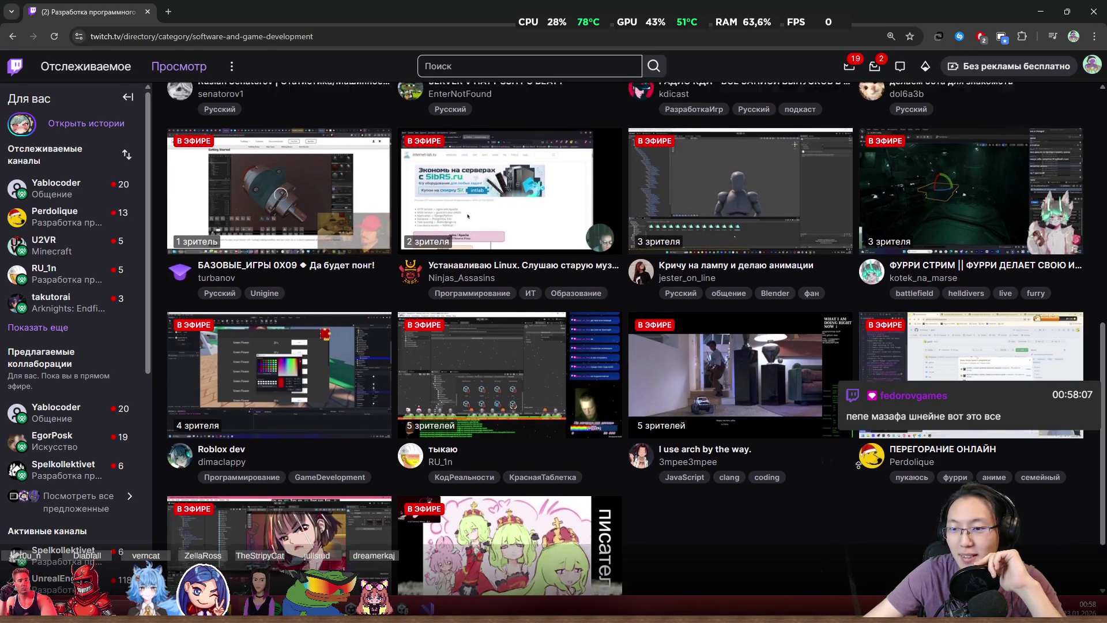
scroll(807, 427, "up", 2)
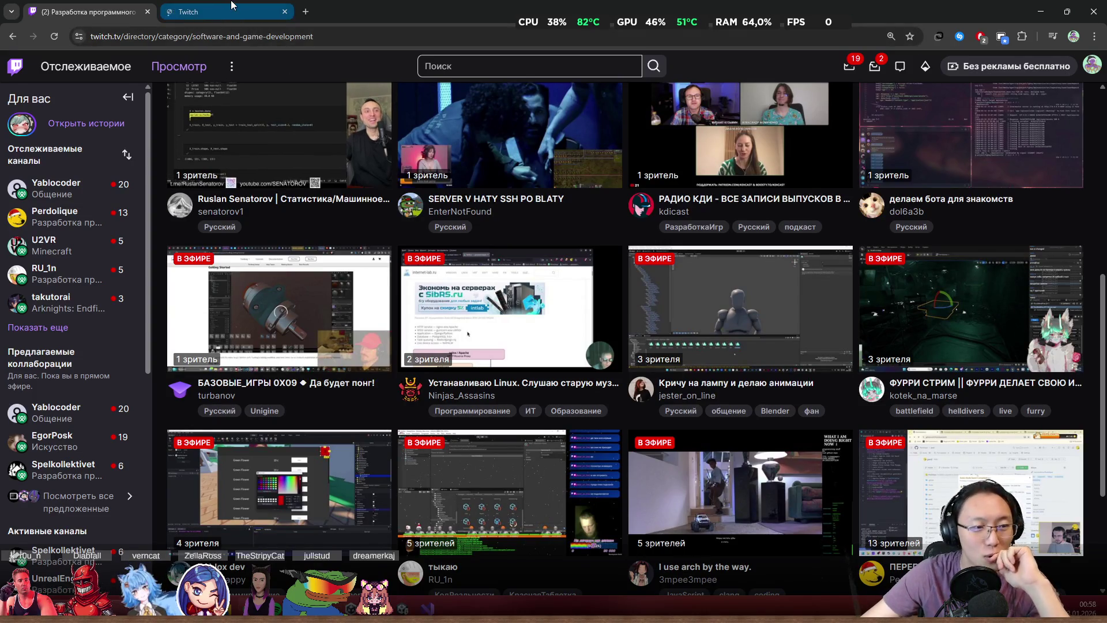
left_click(237, 10)
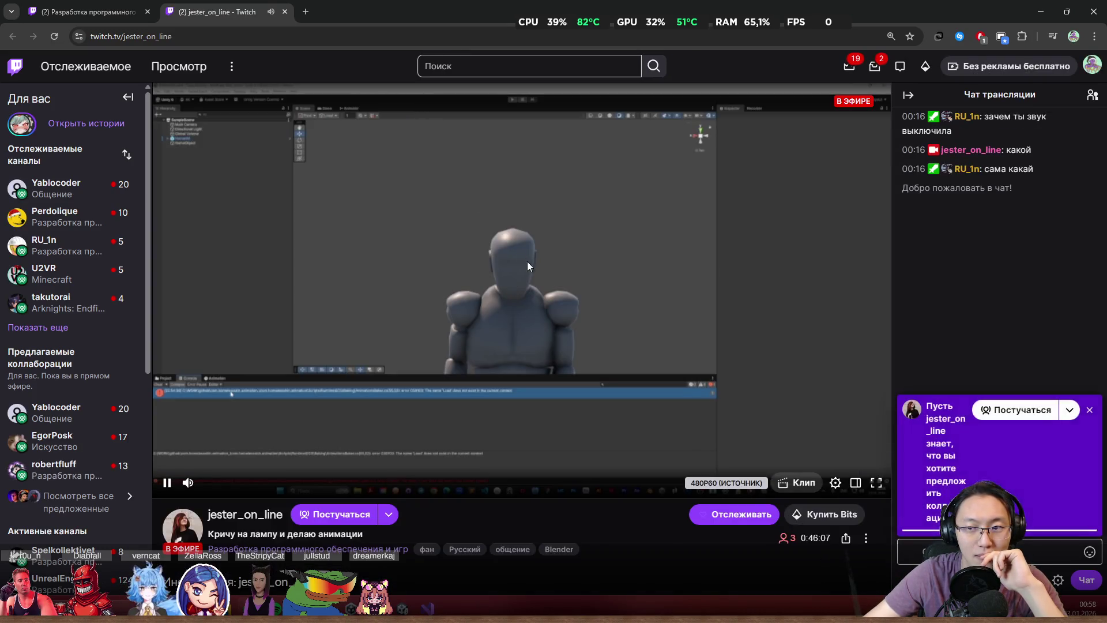
- Dismiss the chat popup, close the jester_on_line tab, and open a directory card in a background tab
left_click(1090, 410)
left_click(286, 13)
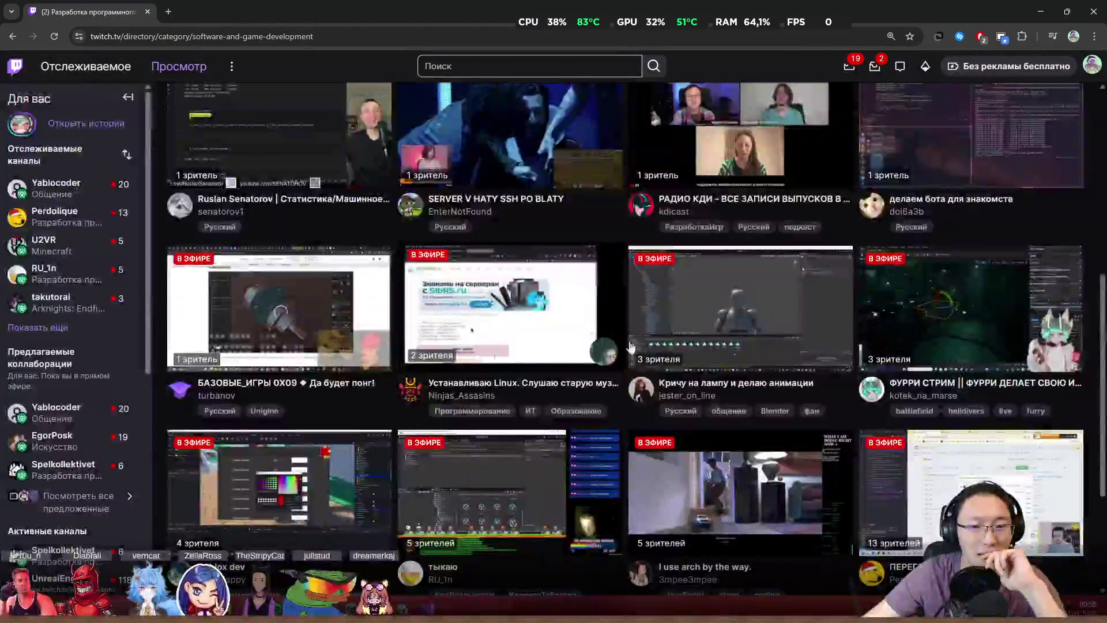
scroll(784, 401, "up", 2)
scroll(787, 398, "up", 3)
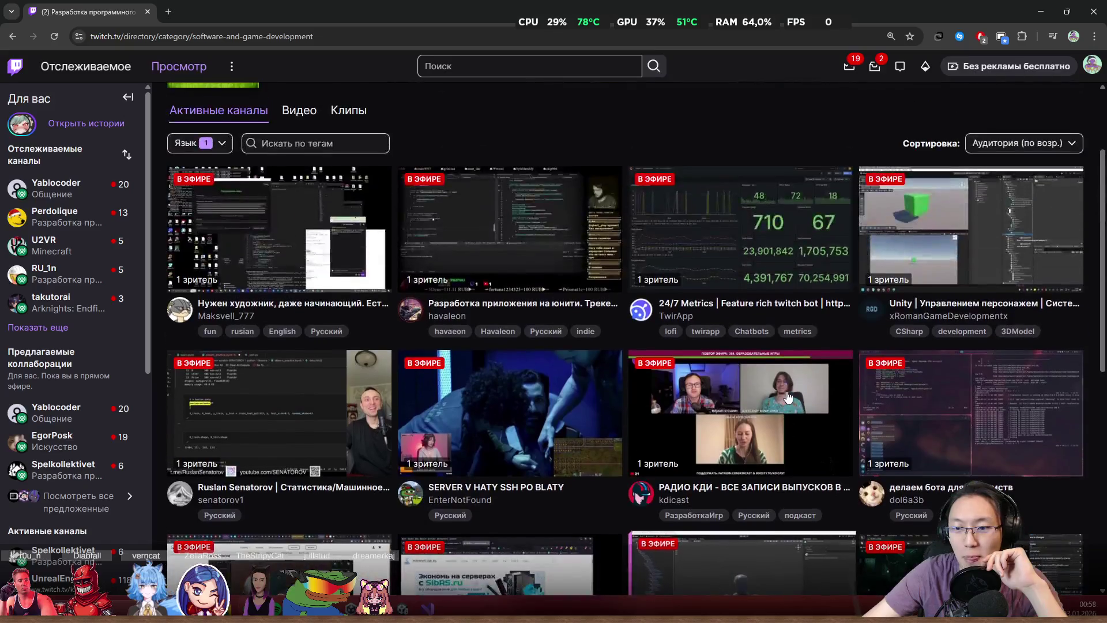
scroll(726, 395, "down", 5)
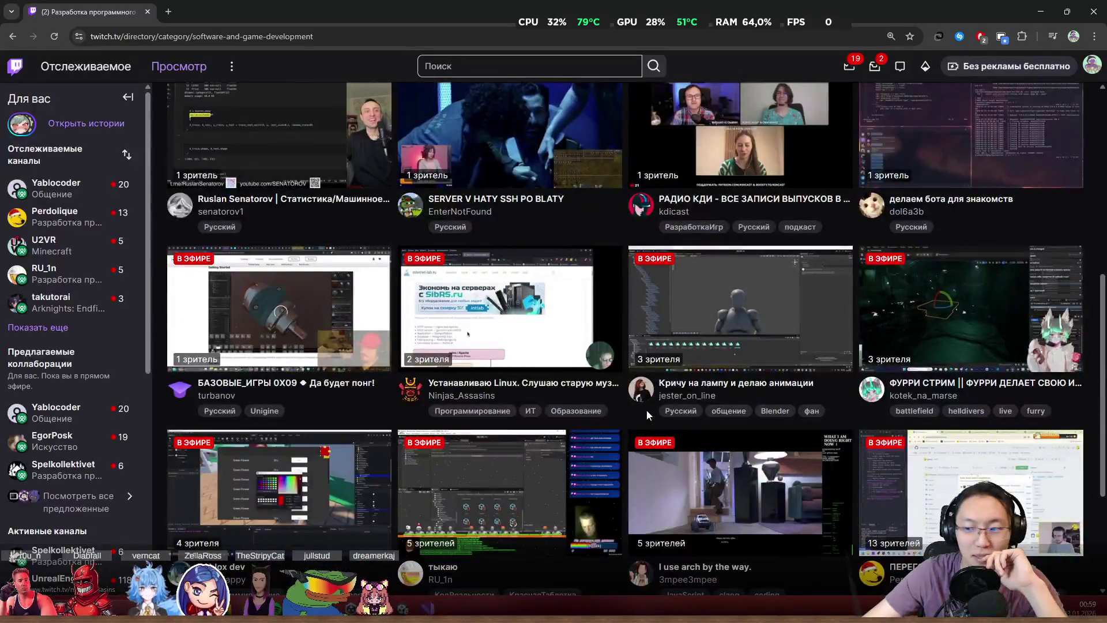
scroll(651, 416, "up", 2)
scroll(629, 410, "up", 3)
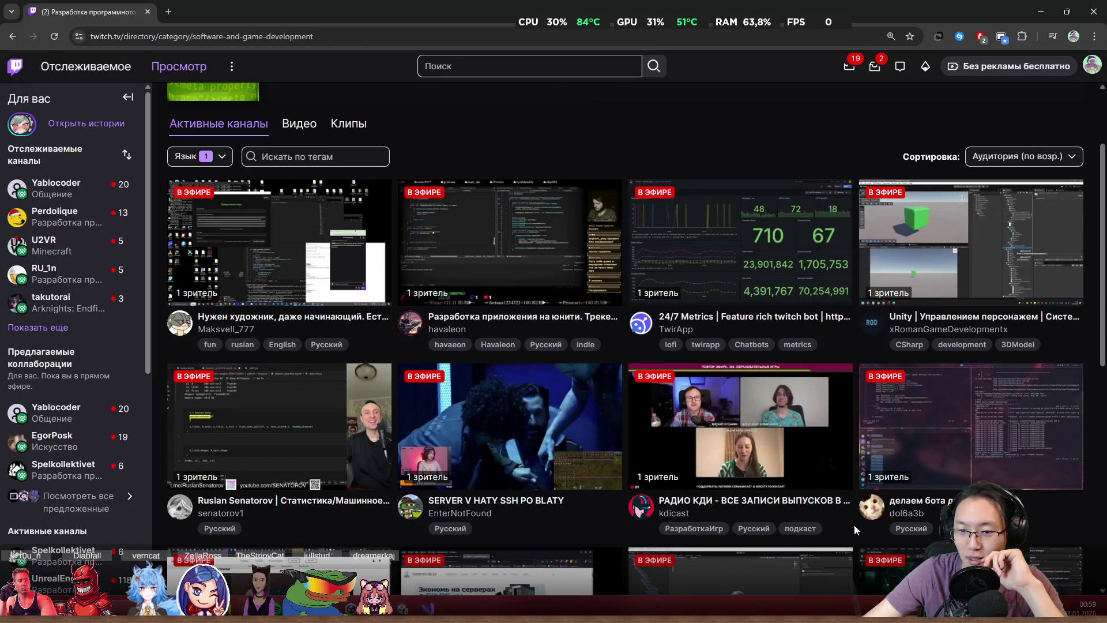
scroll(864, 519, "up", 2)
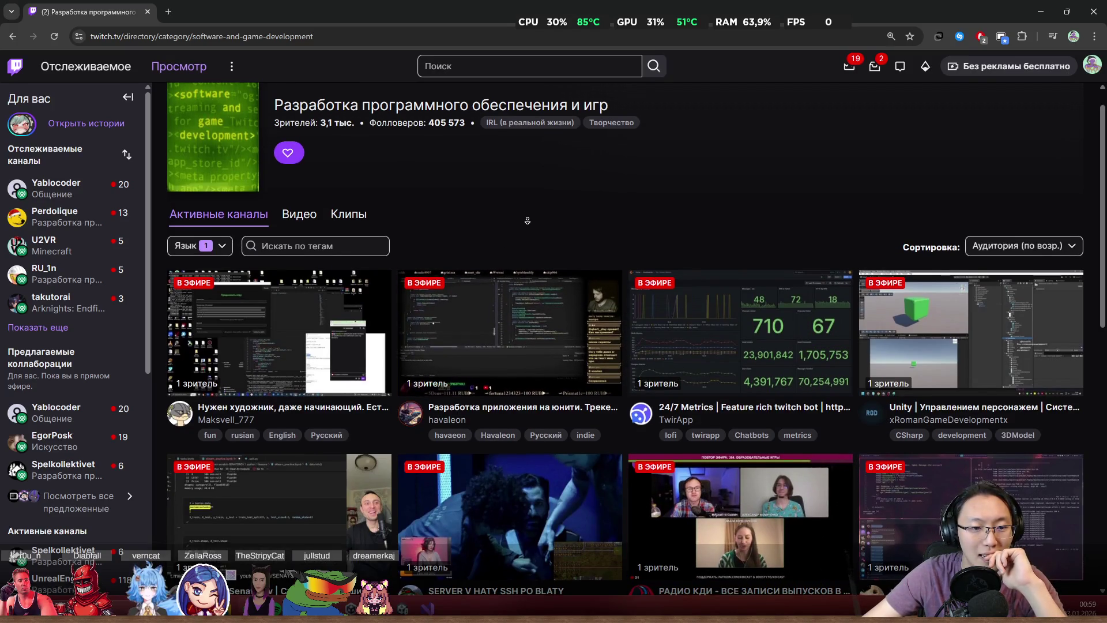
middle_click(558, 208)
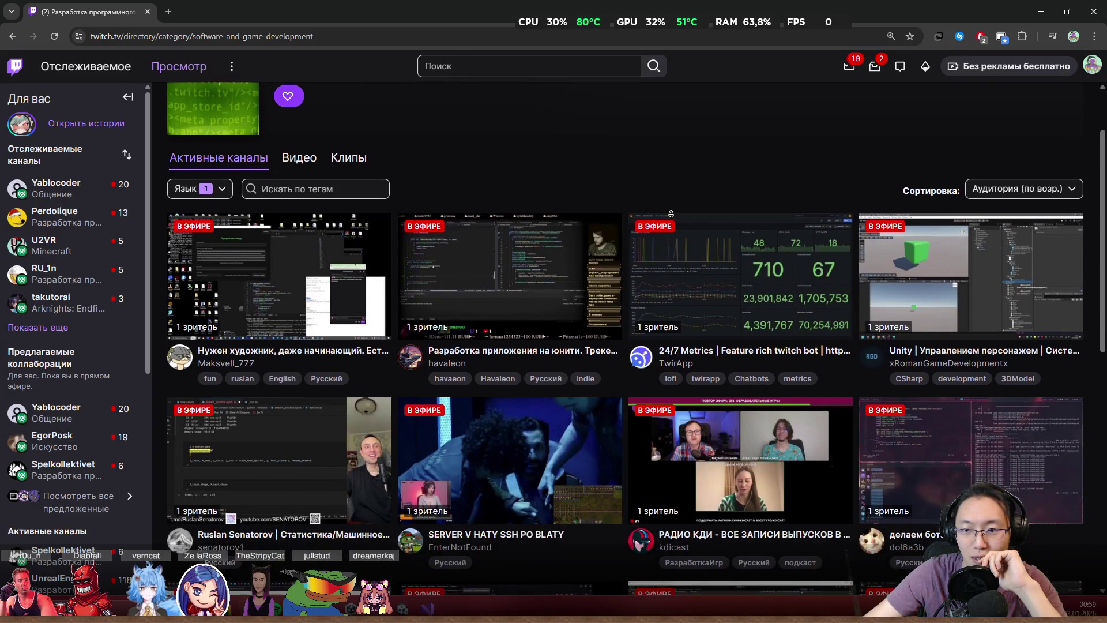
- Scroll the directory, open kotek_na_marse's channel in a background tab, and switch to it
scroll(713, 214, "down", 1)
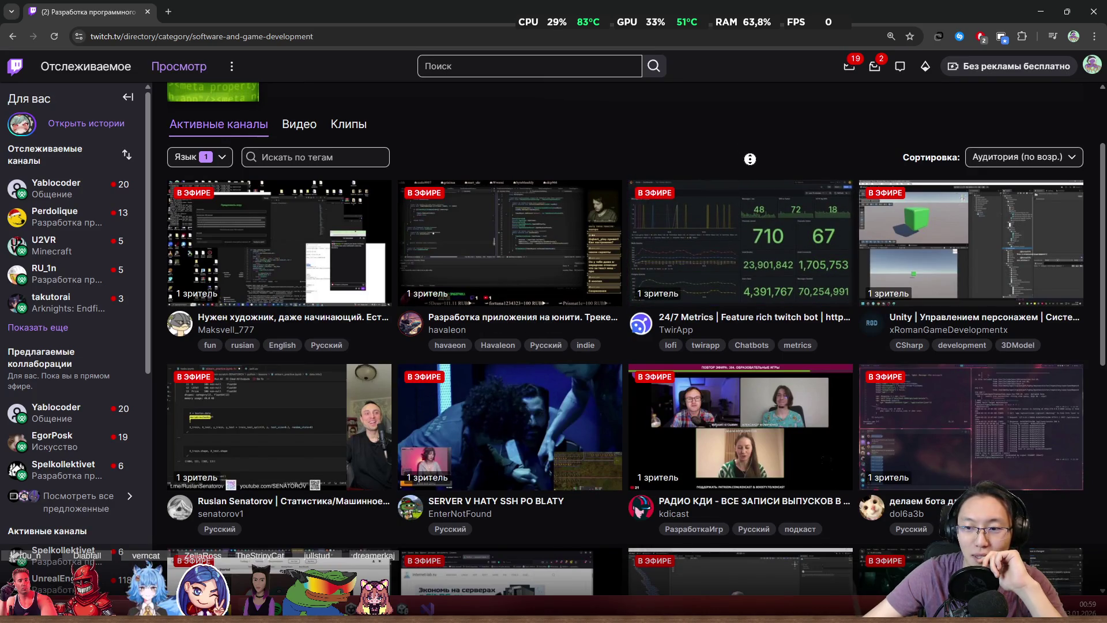
scroll(761, 168, "down", 1)
scroll(761, 168, "down", 1)
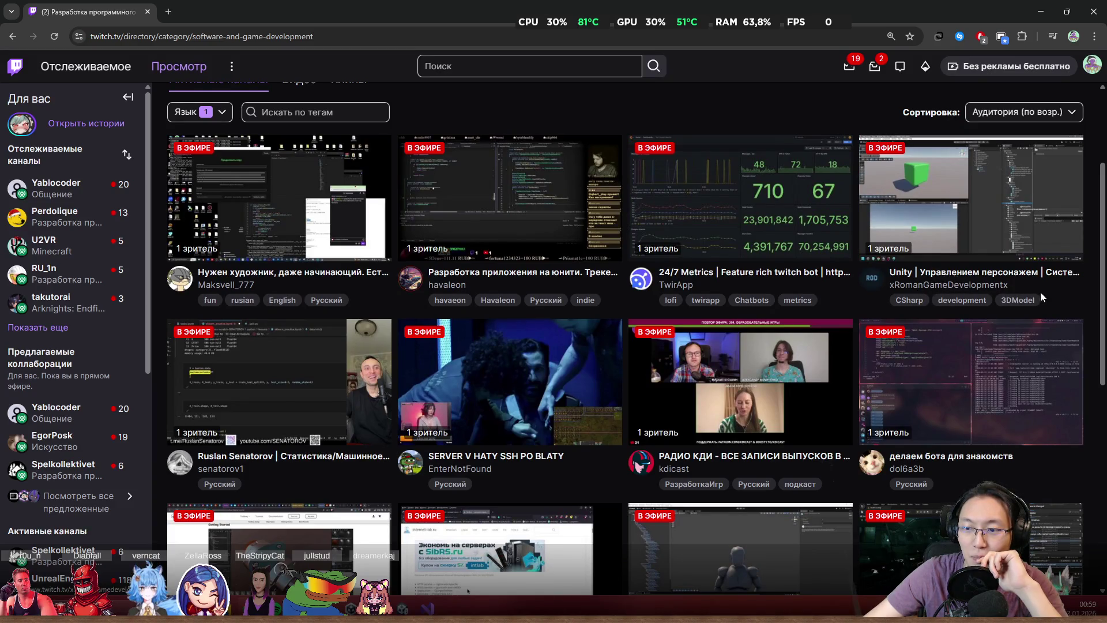
scroll(1066, 310, "down", 1)
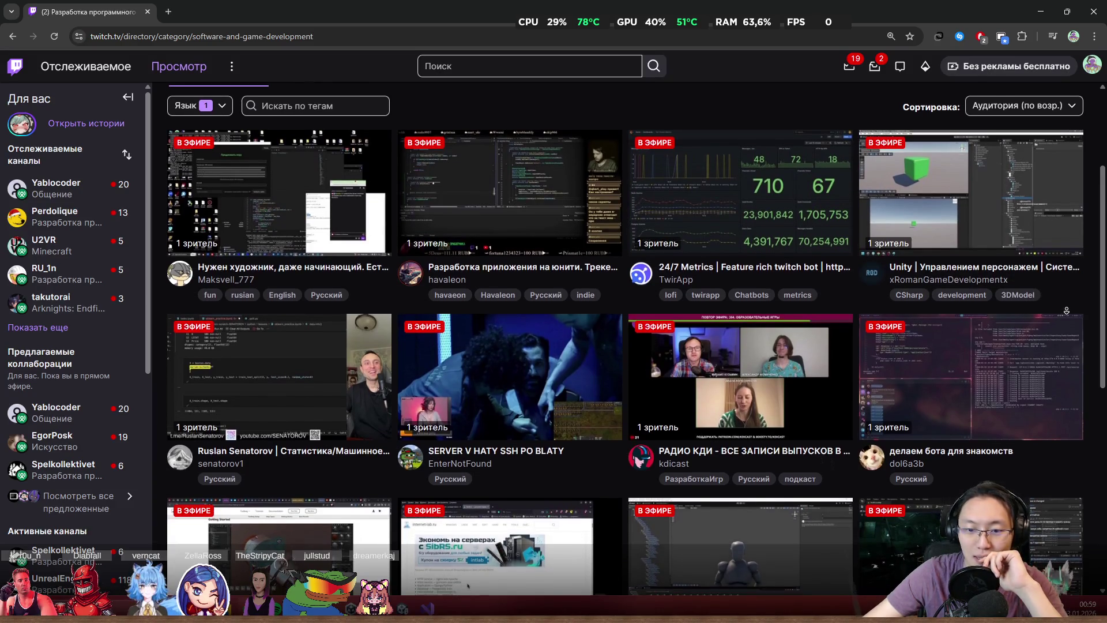
scroll(1066, 310, "down", 1)
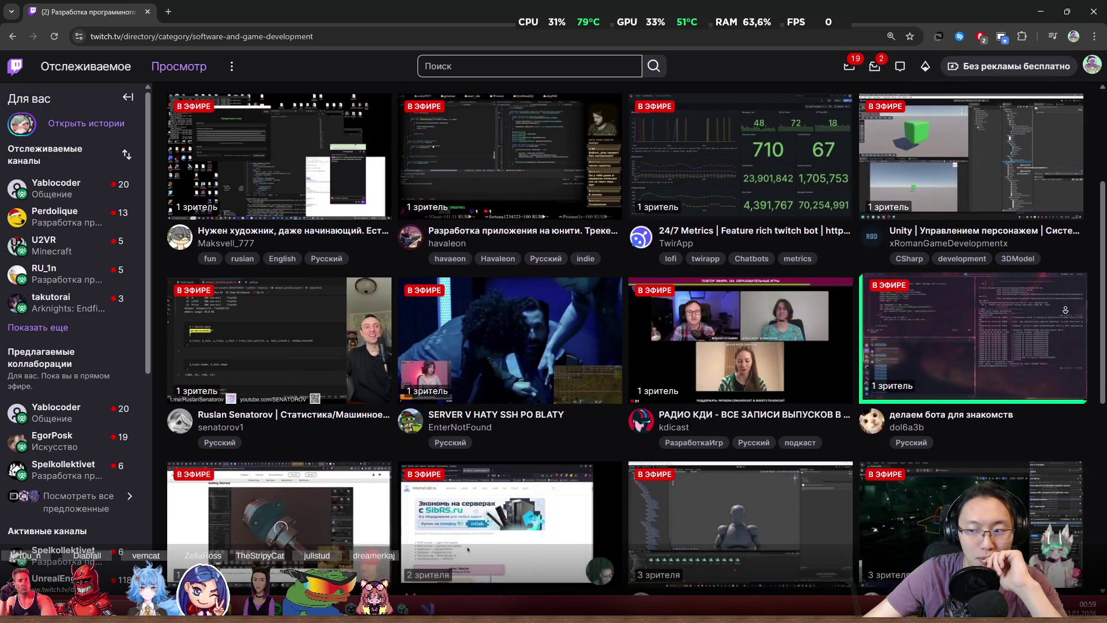
scroll(1064, 309, "down", 1)
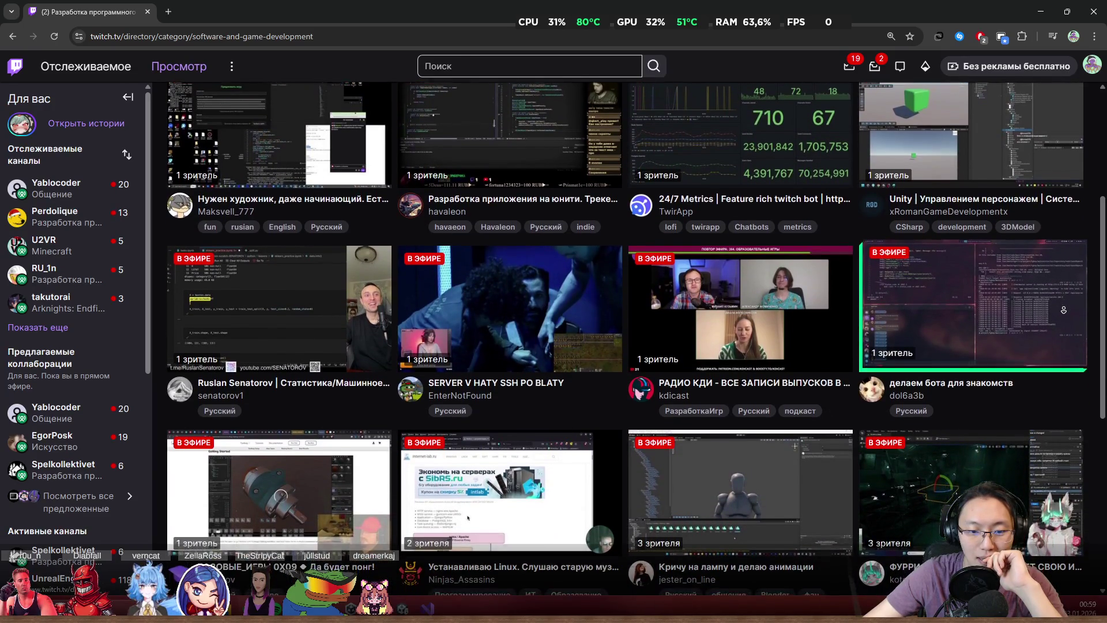
scroll(1064, 310, "down", 1)
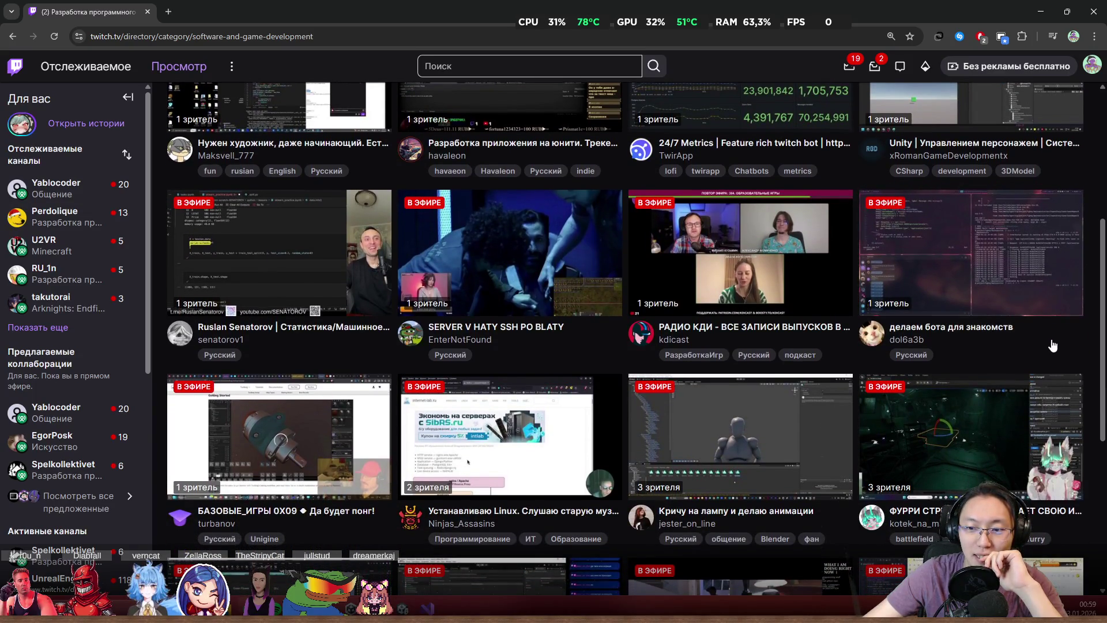
middle_click(973, 436)
key("ctrl+Tab")
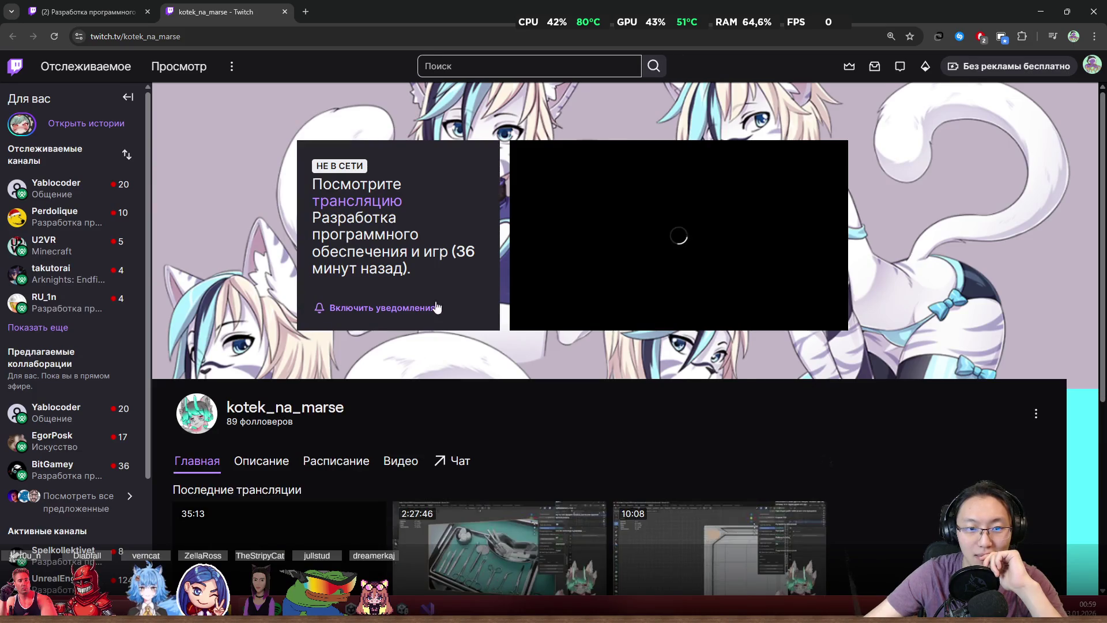
- Close the offline kotek_na_marse tab, reload the category page, and scroll until live channels load
left_click_drag(375, 234, 434, 275)
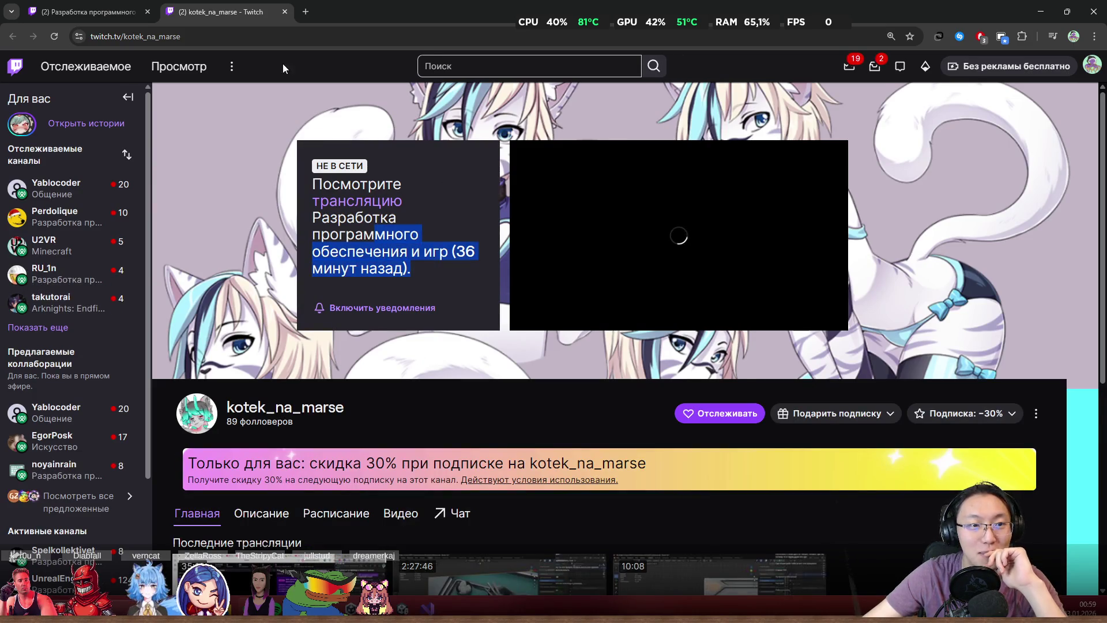
left_click(285, 12)
left_click(55, 37)
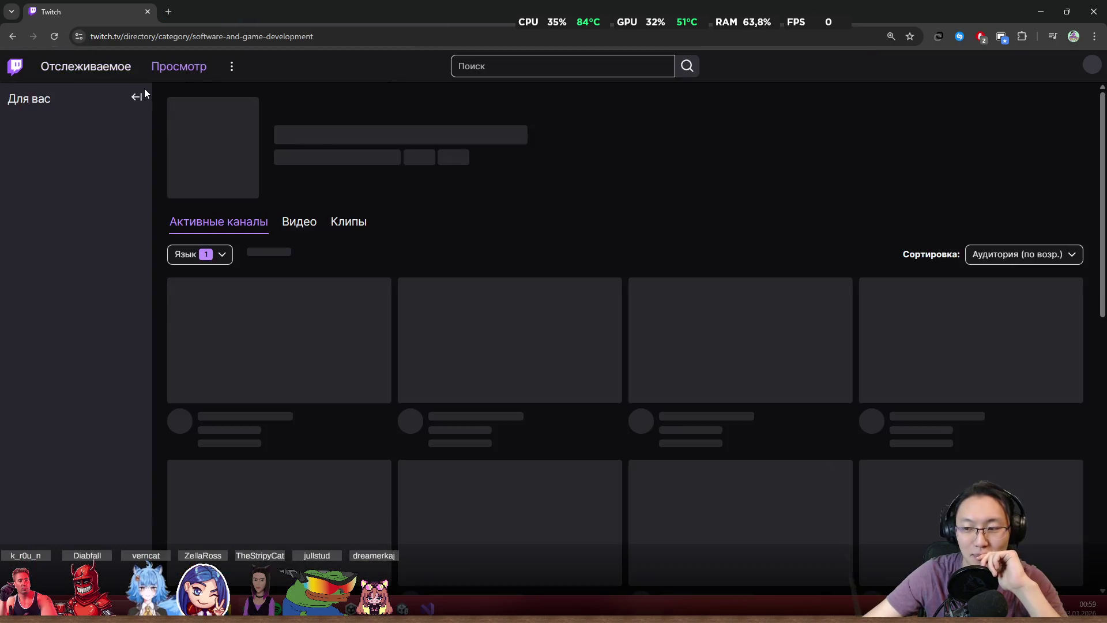
scroll(485, 248, "down", 3)
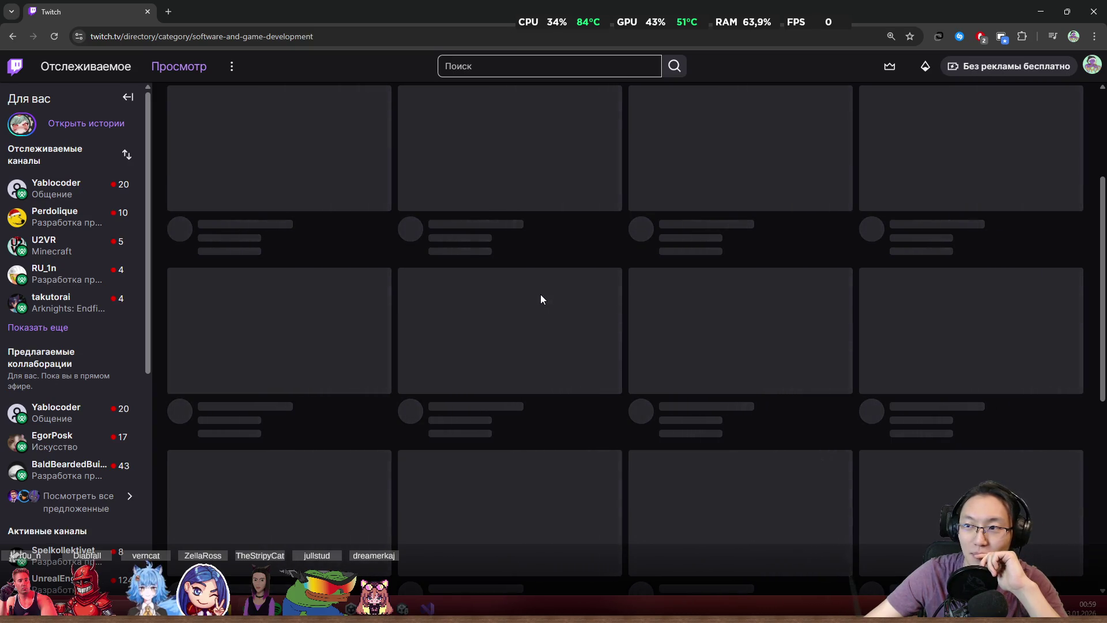
scroll(547, 306, "up", 3)
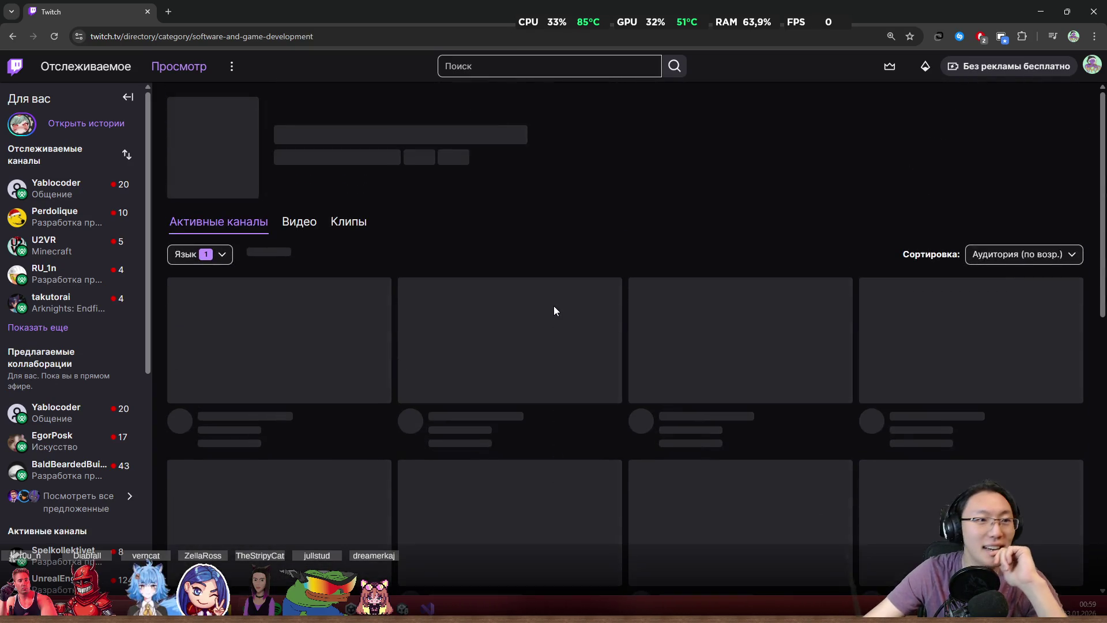
scroll(198, 334, "down", 3)
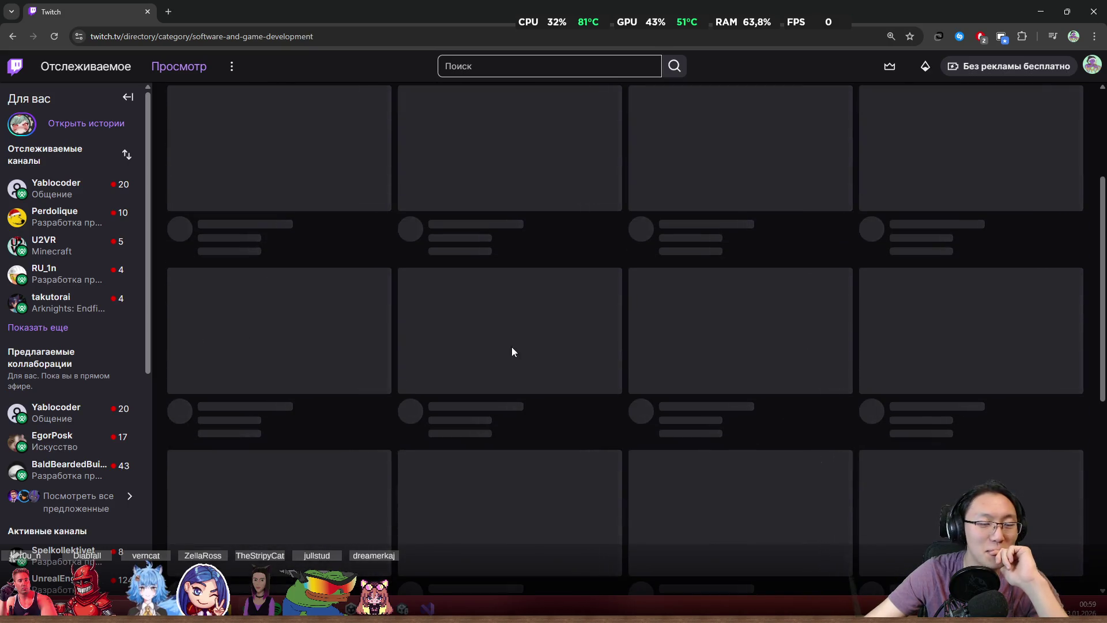
scroll(699, 354, "down", 1)
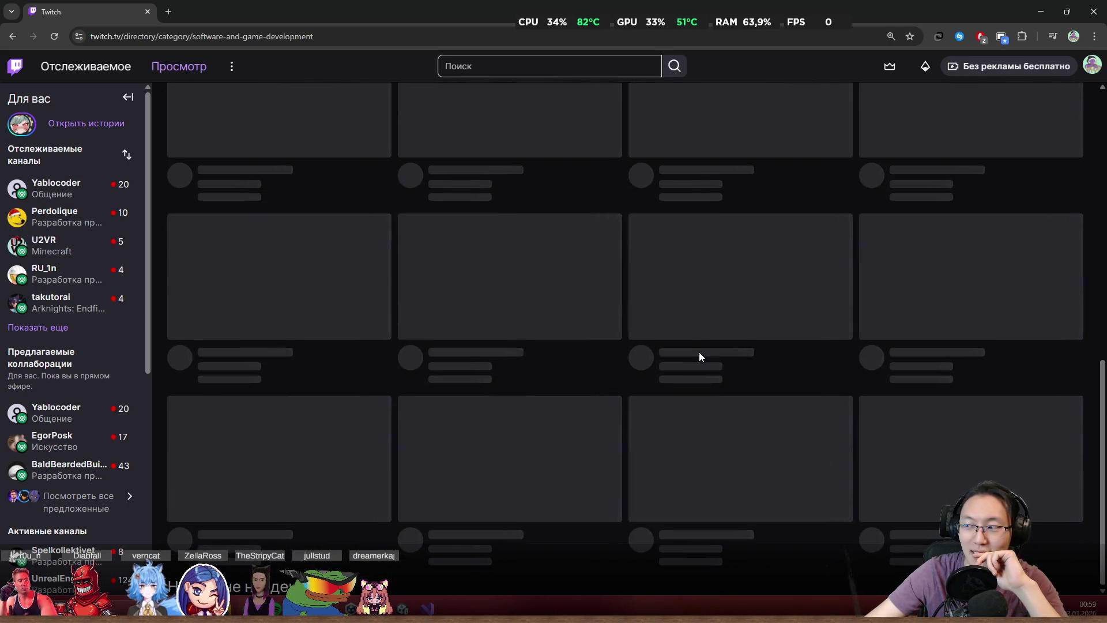
scroll(326, 352, "up", 2)
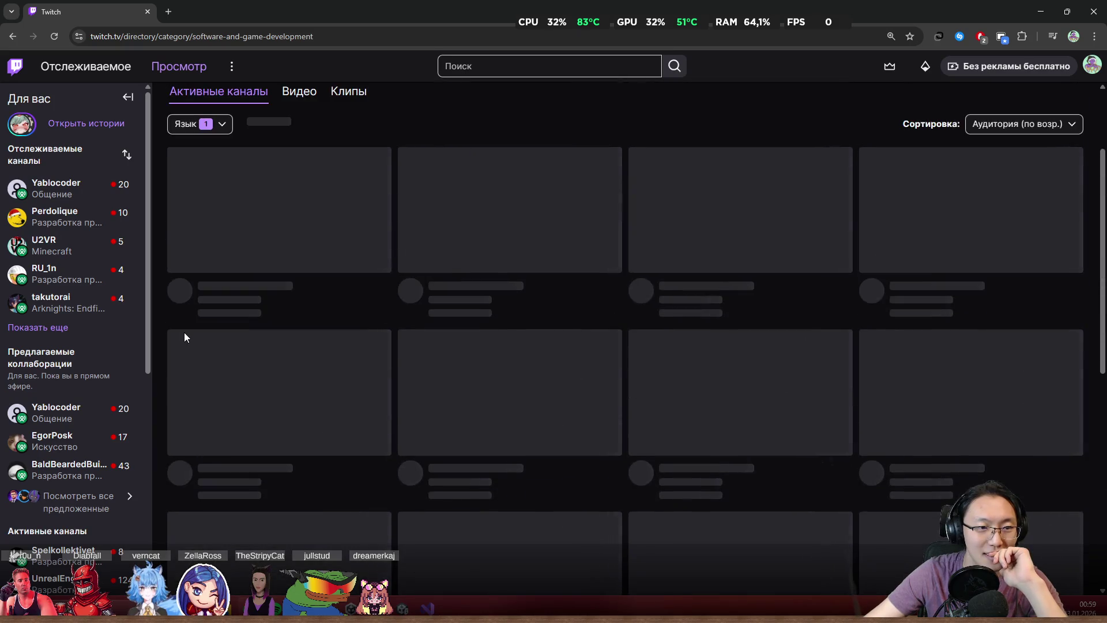
scroll(189, 332, "up", 2)
scroll(203, 348, "down", 3)
mouse_move(124, 227)
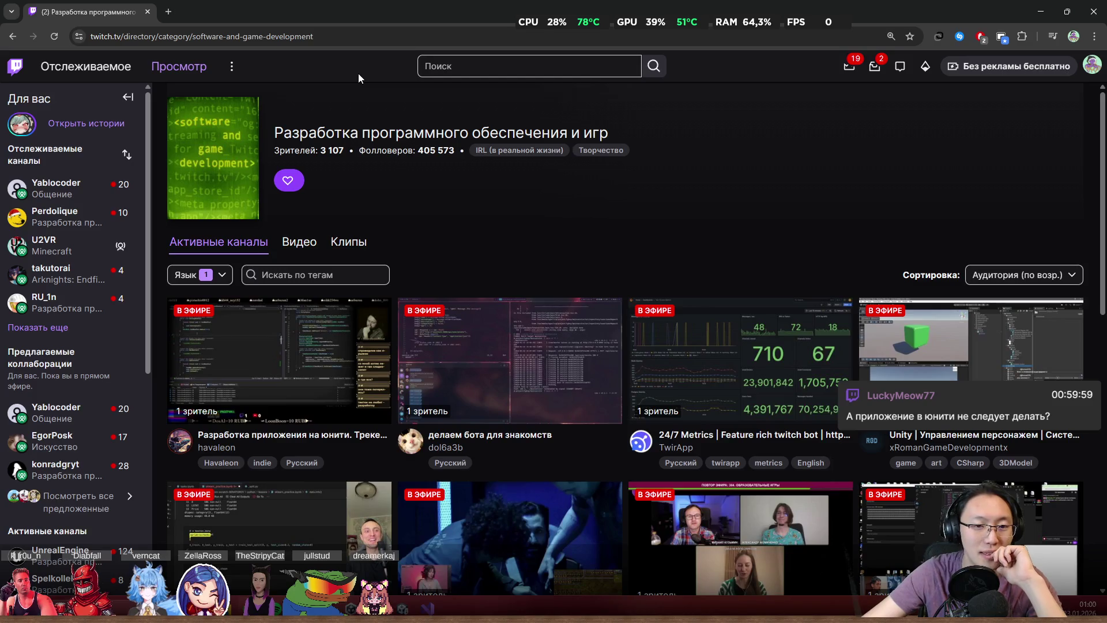
scroll(562, 206, "down", 3)
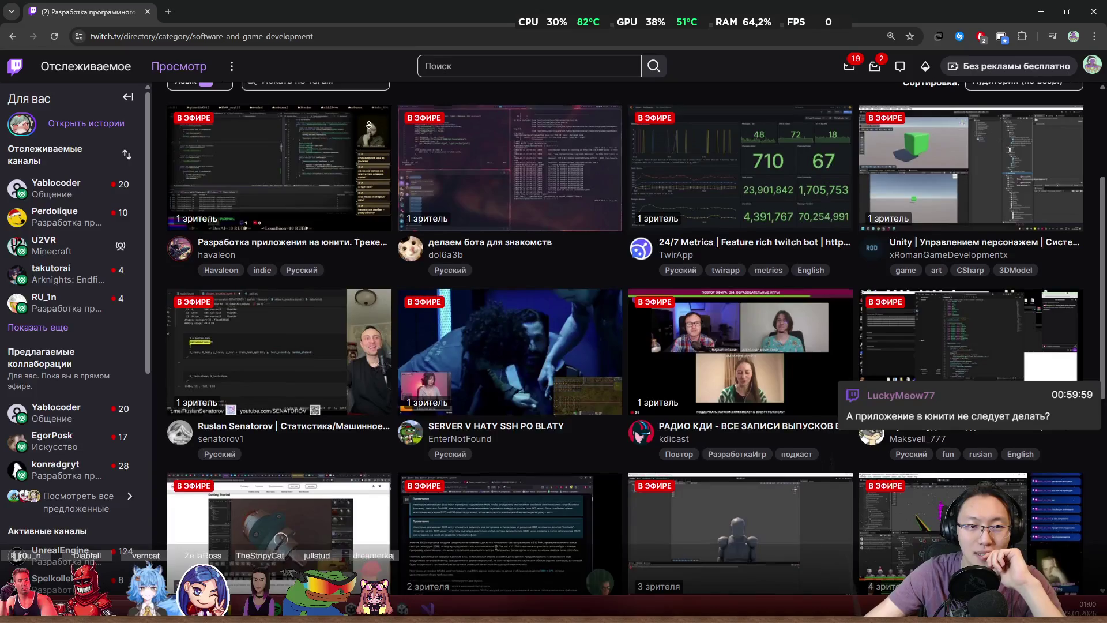
scroll(374, 128, "down", 2)
scroll(400, 134, "down", 1)
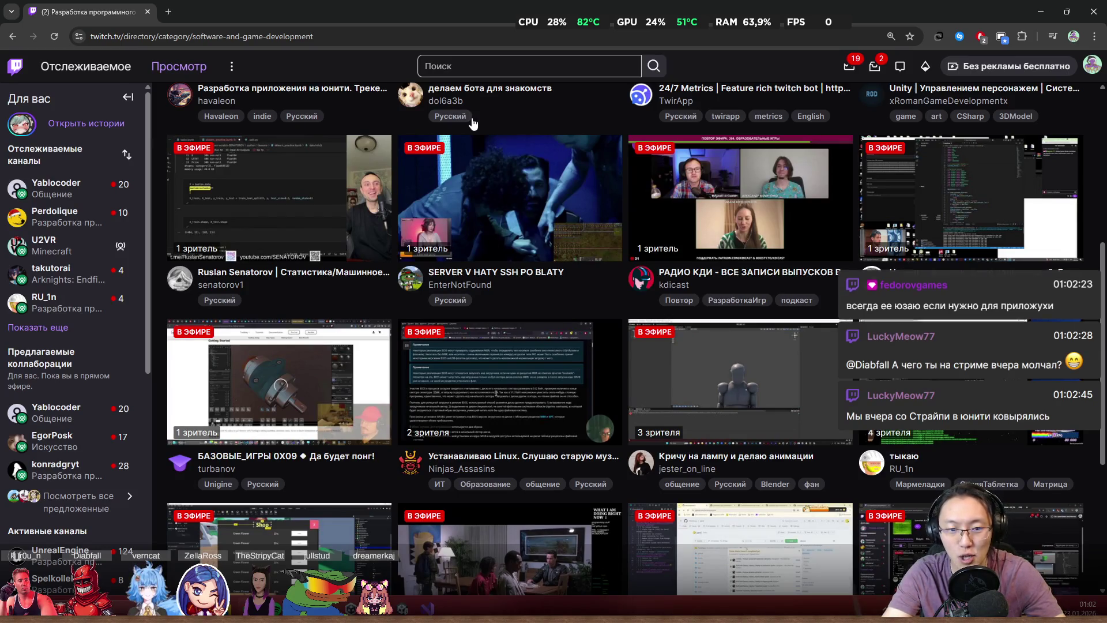
- Reload the category's live streams and bring up the 'ДЕЛАЕМ ИГРУ НА РПГ МЕЙКЕРЕ' stream
scroll(349, 168, "down", 3)
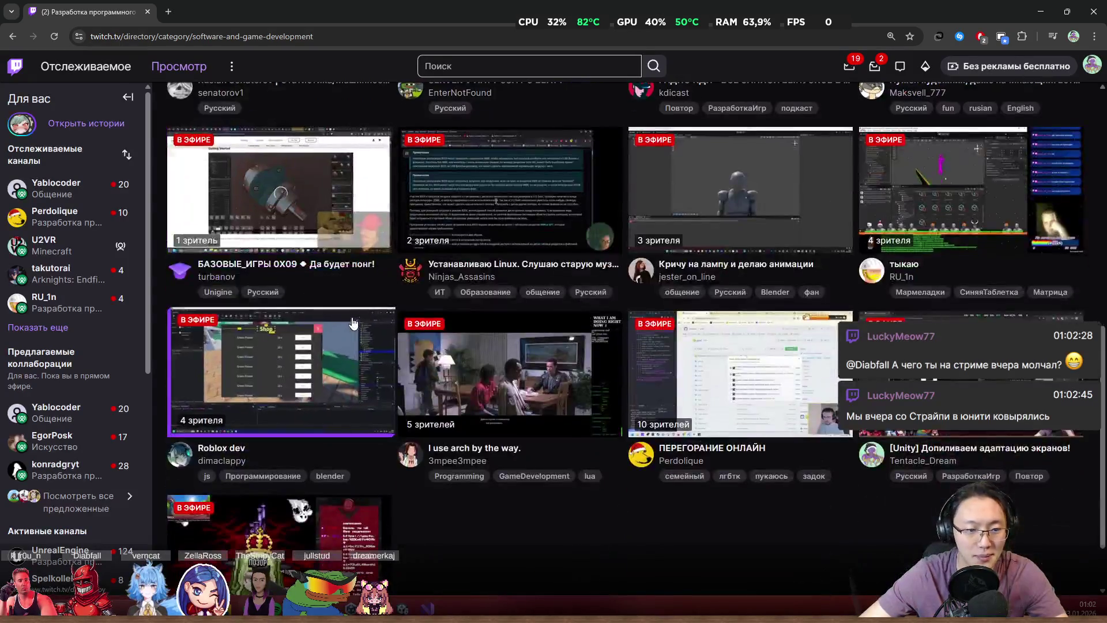
scroll(628, 478, "down", 1)
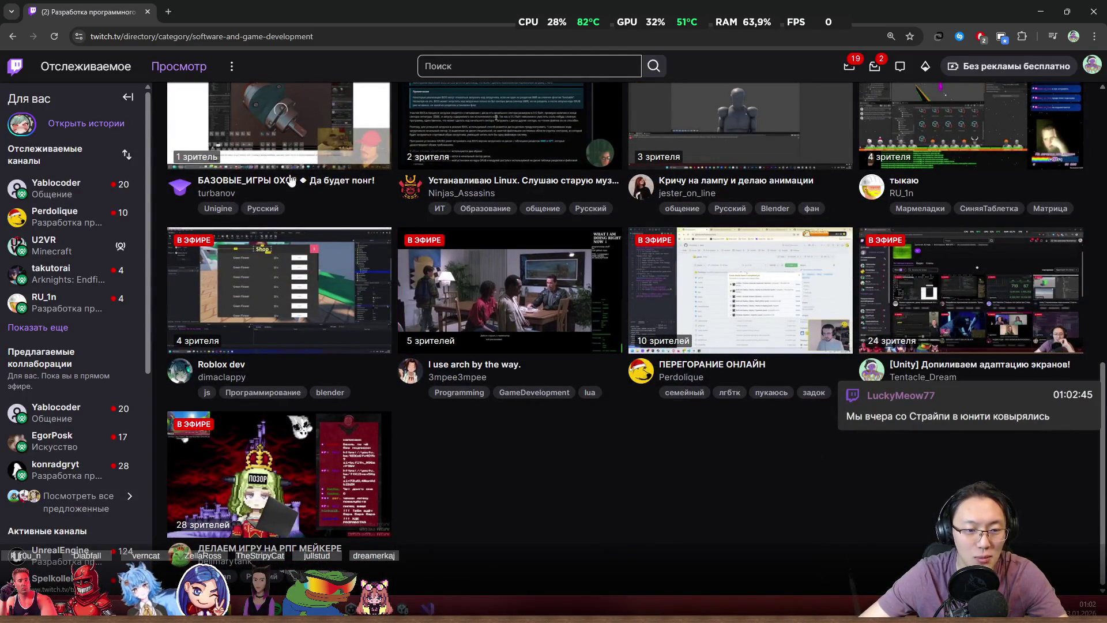
left_click(53, 37)
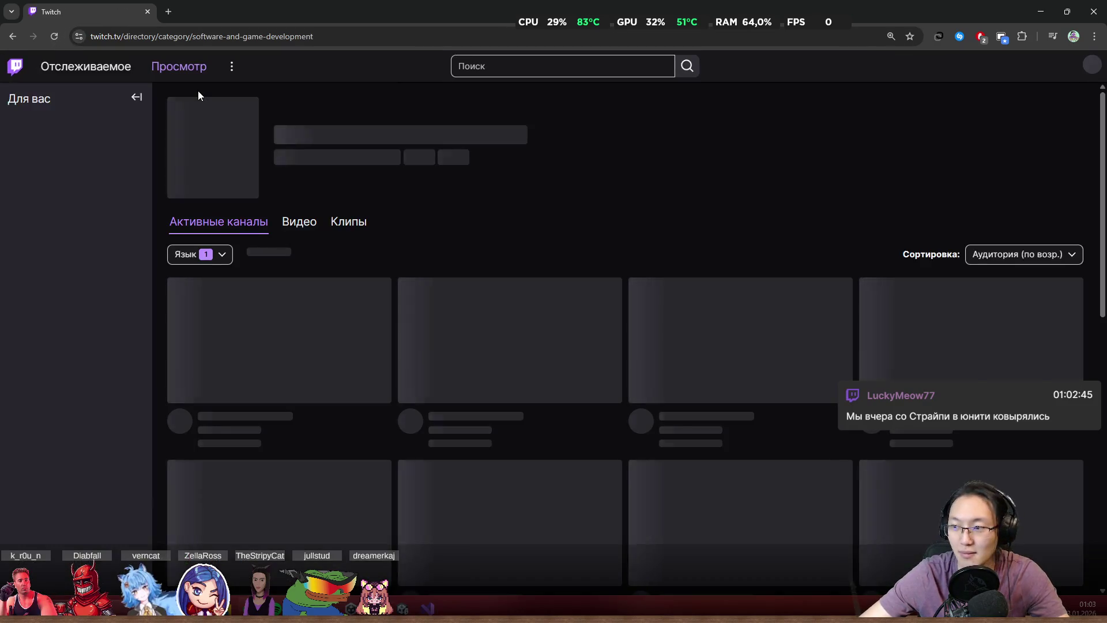
scroll(303, 213, "down", 8)
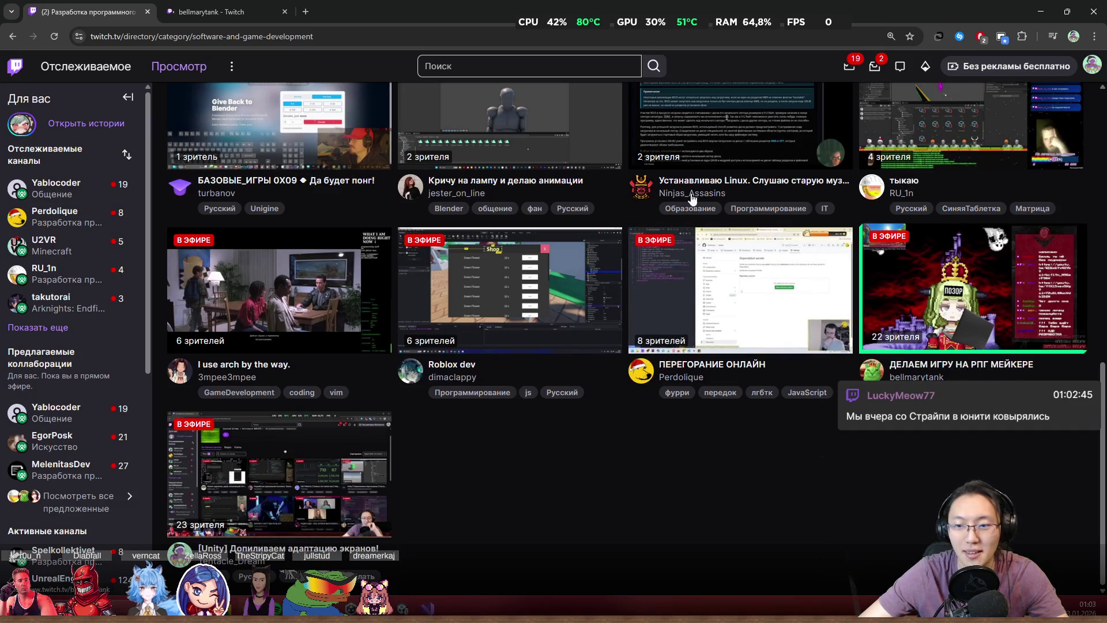
left_click(225, 12)
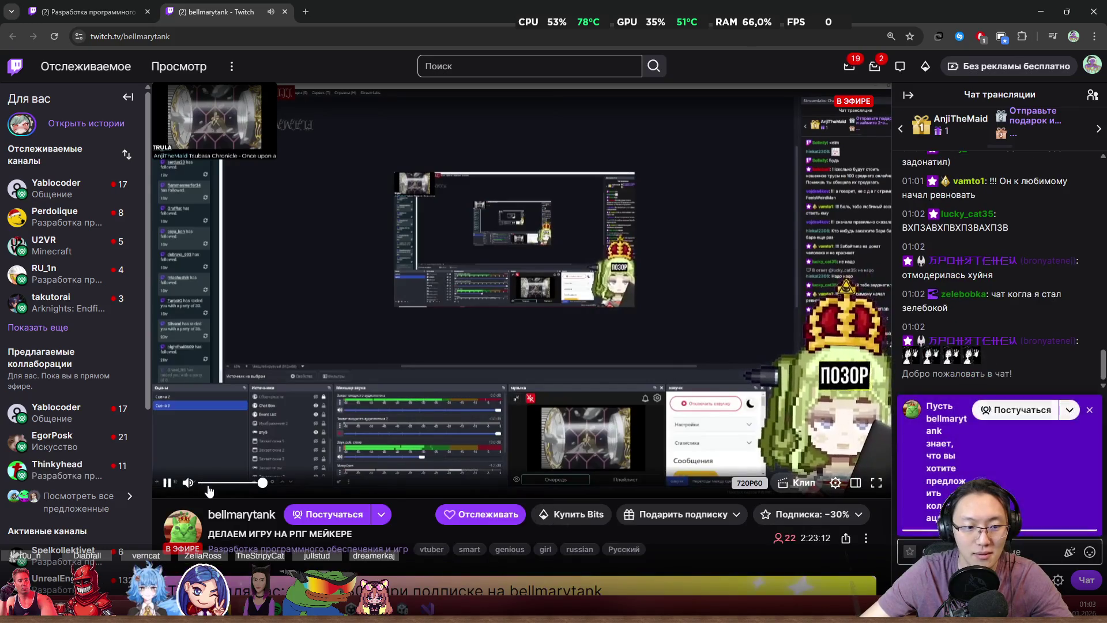
- Dismiss the chat welcome box, lower the RPG Maker stream to 2 % volume, and close its tab
left_click(980, 551)
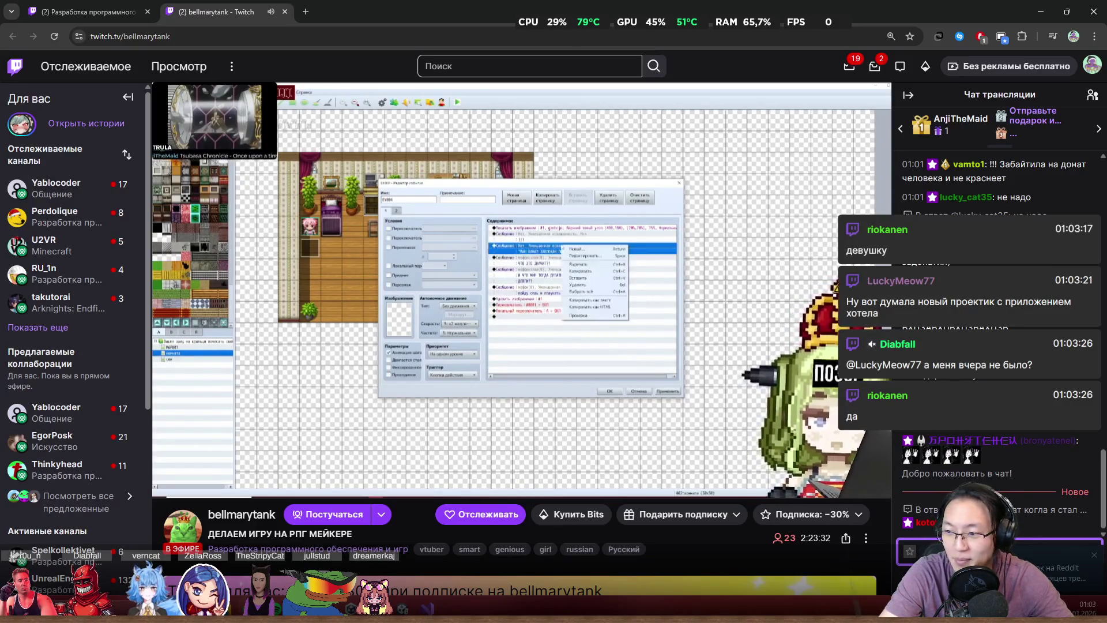
mouse_move(211, 489)
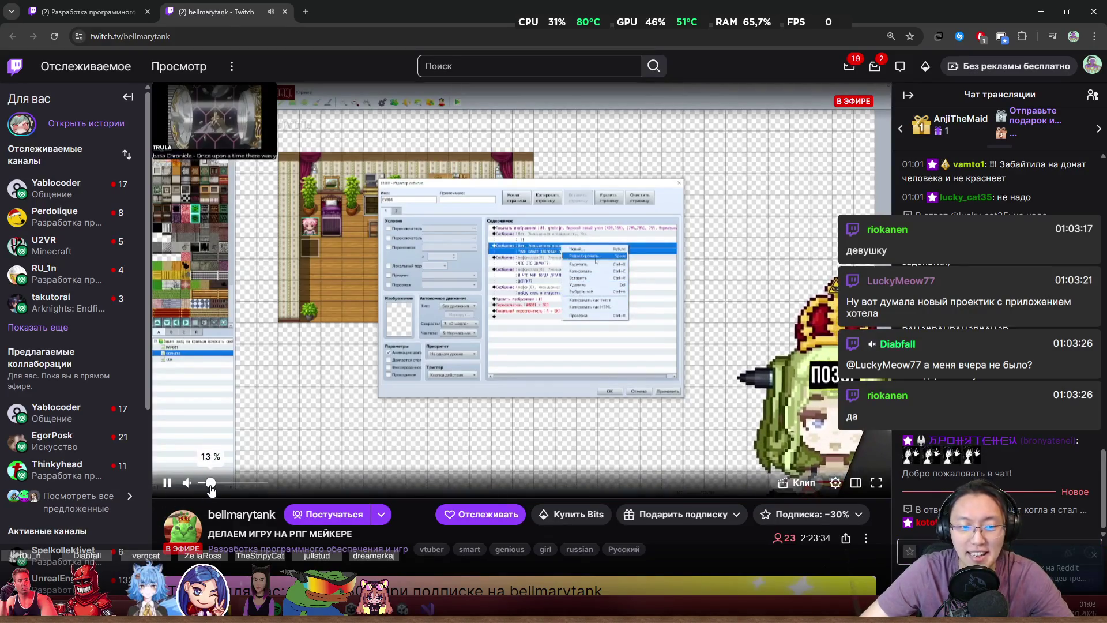
left_click_drag(210, 486, 205, 487)
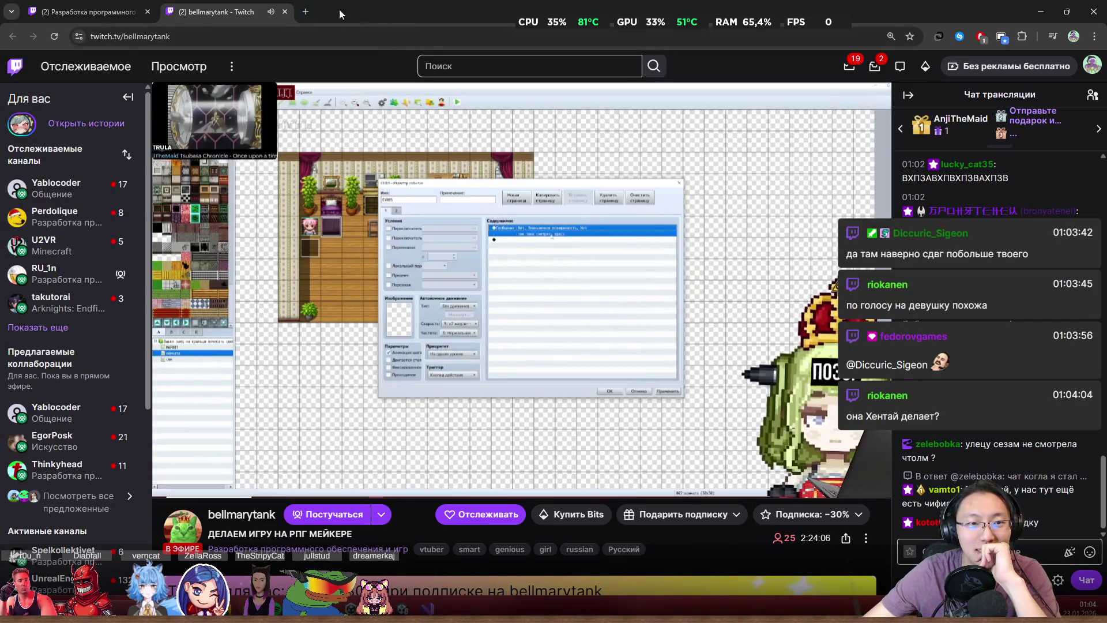
left_click(284, 12)
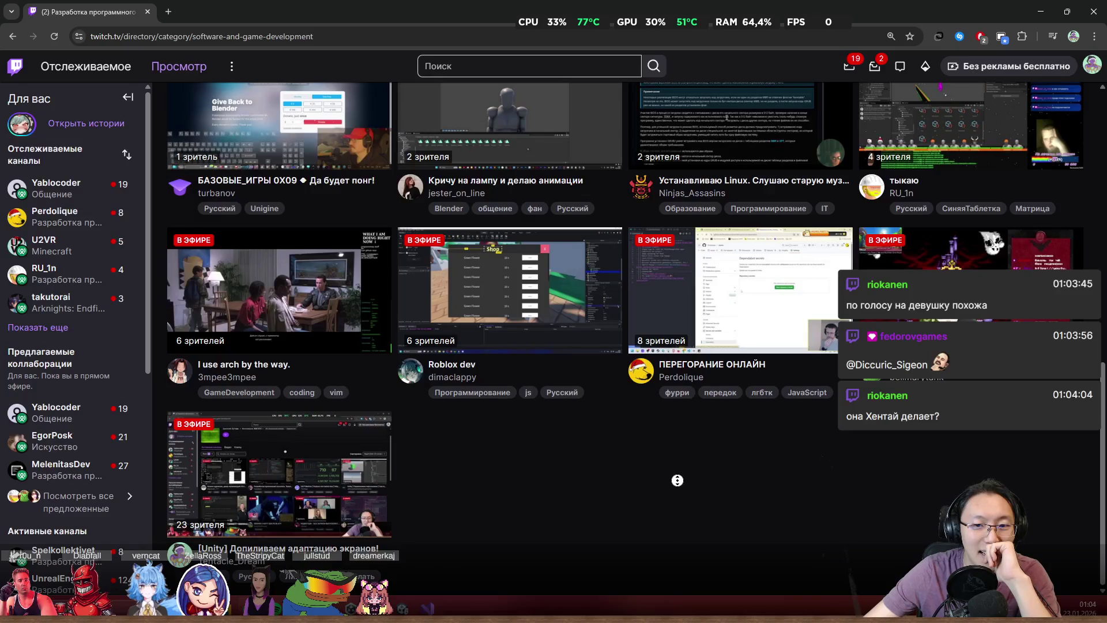
- Scroll through the category listing and switch to the Unity character-management stream
scroll(677, 480, "up", 1)
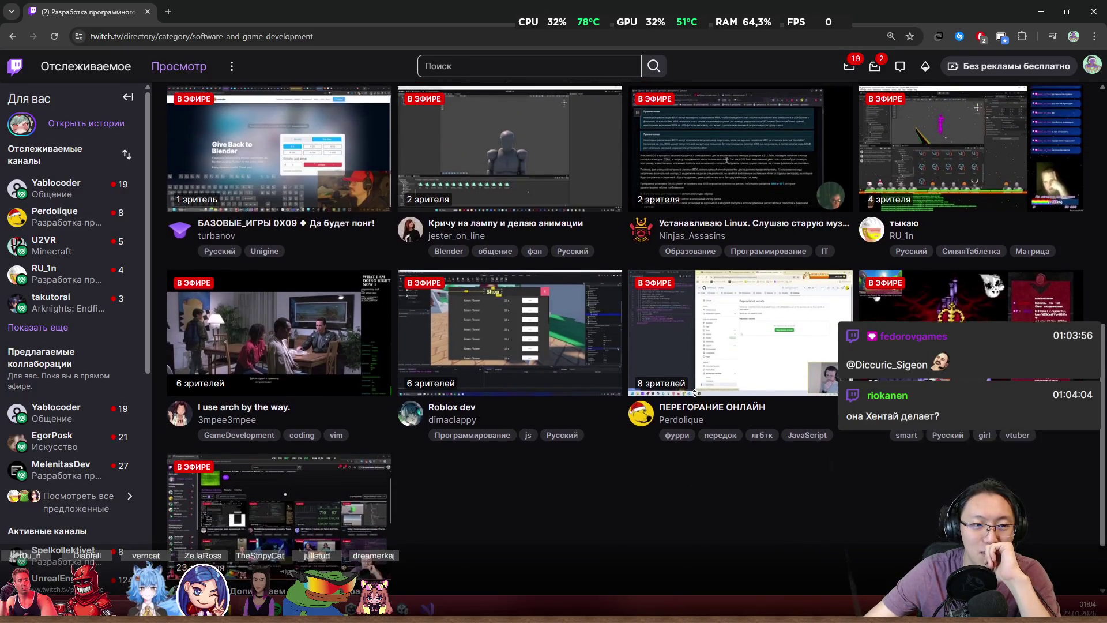
scroll(695, 397, "up", 10)
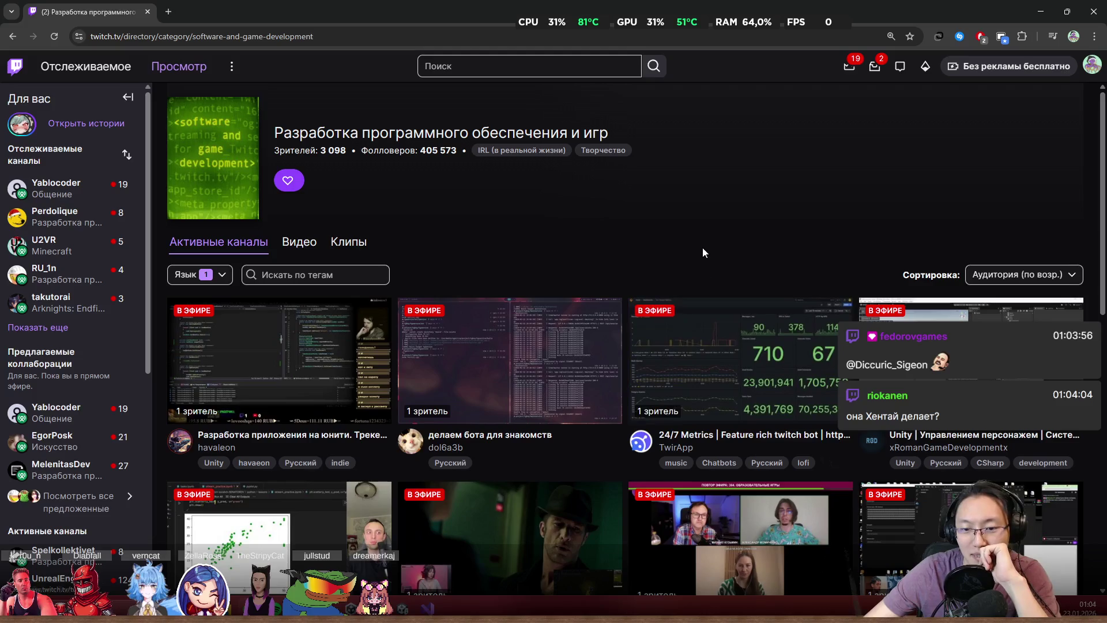
scroll(715, 254, "down", 1)
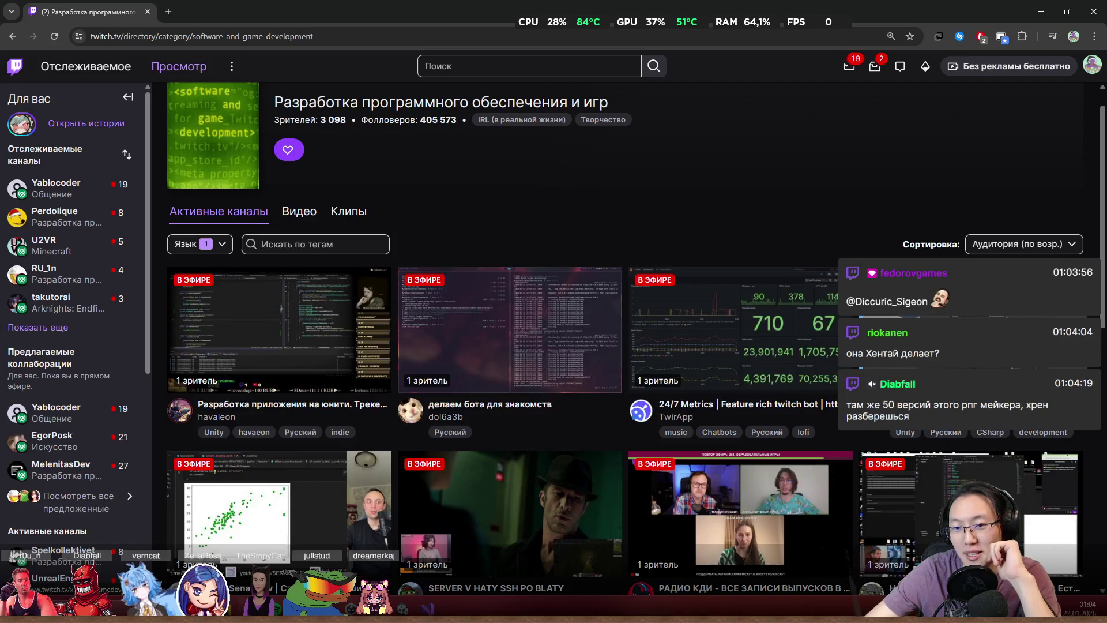
left_click(219, 12)
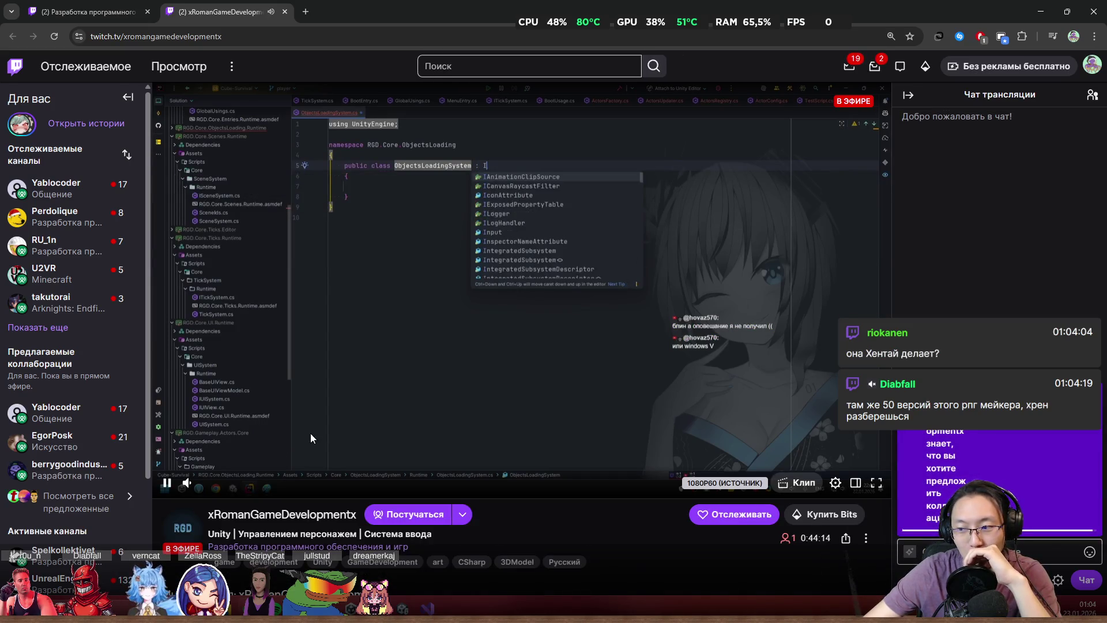
- Mute the Unity stream, then raise its volume to 100 %
mouse_move(222, 488)
left_click_drag(214, 485, 203, 486)
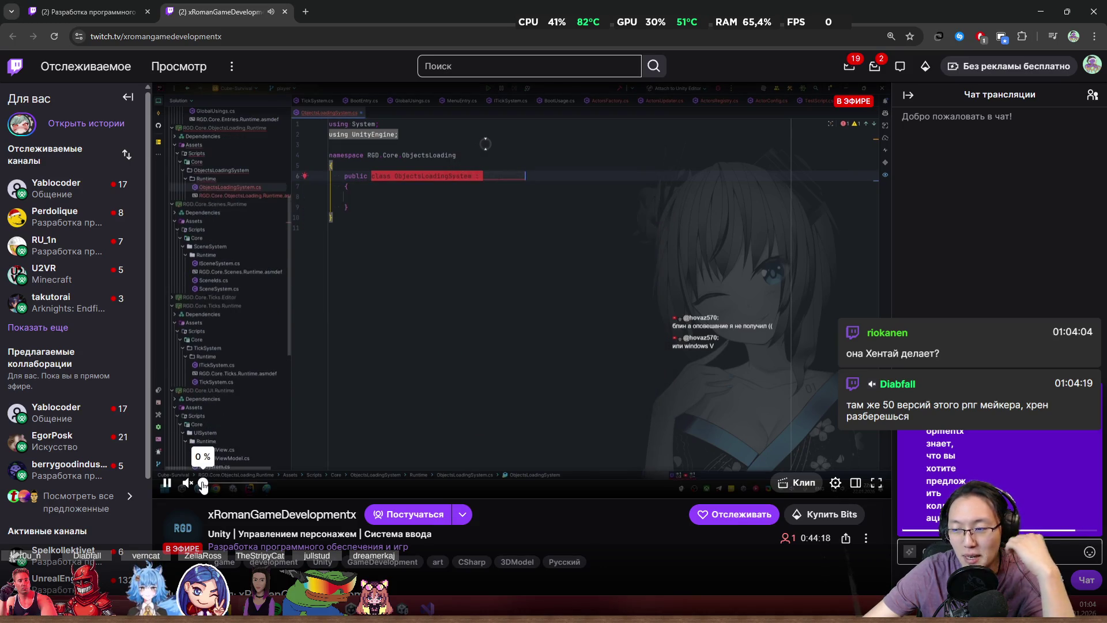
left_click_drag(205, 487, 293, 492)
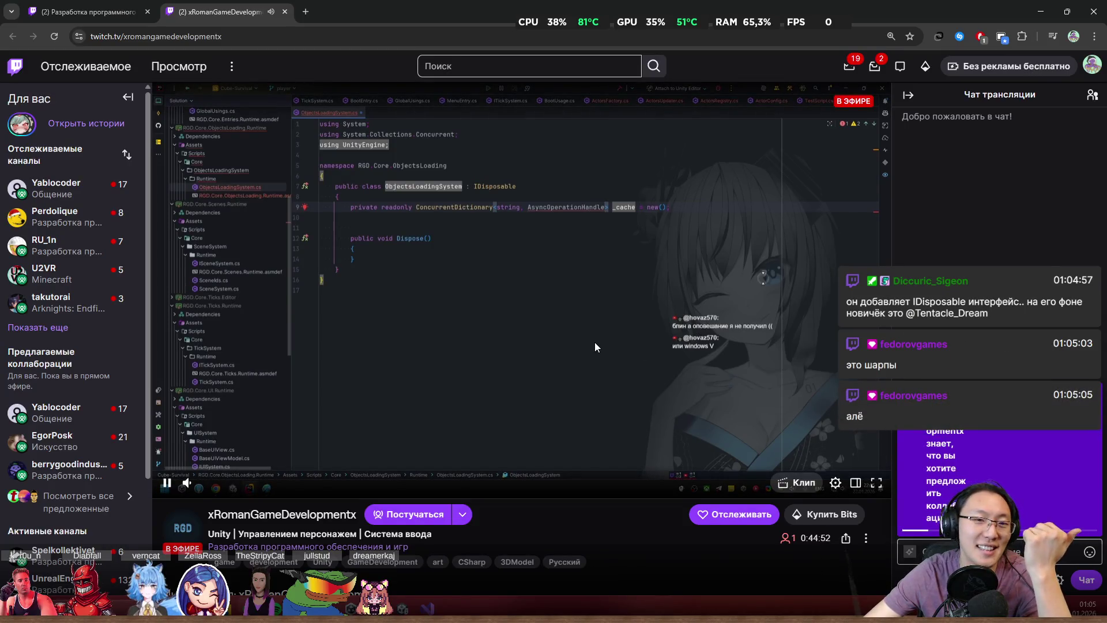
- Select just the channel part of the stream's web address in the address bar
scroll(466, 405, "down", 2)
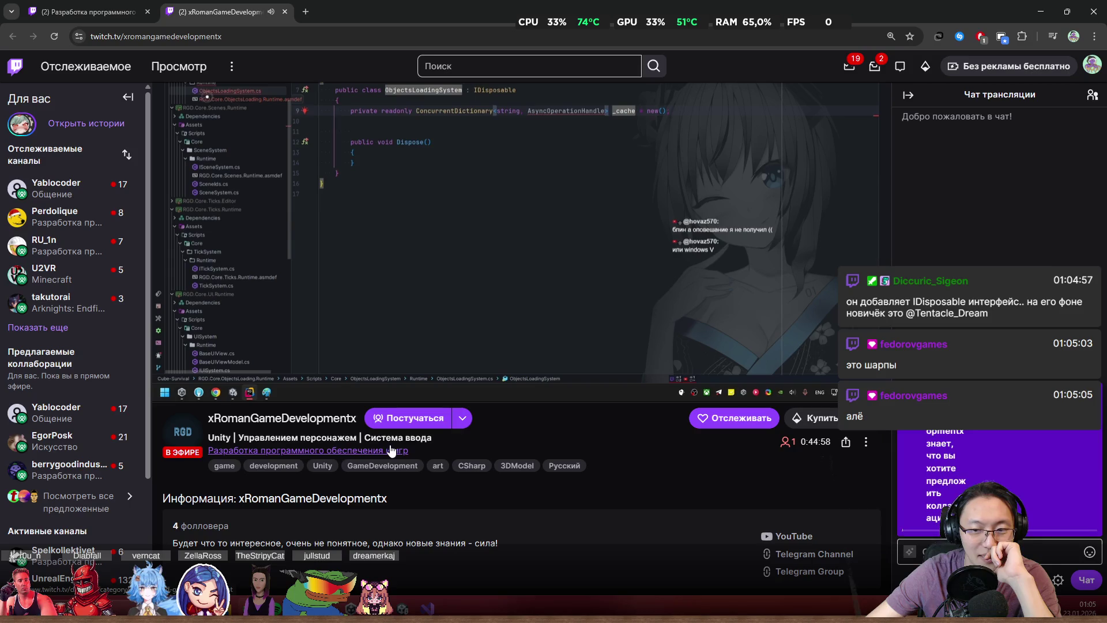
scroll(577, 464, "up", 2)
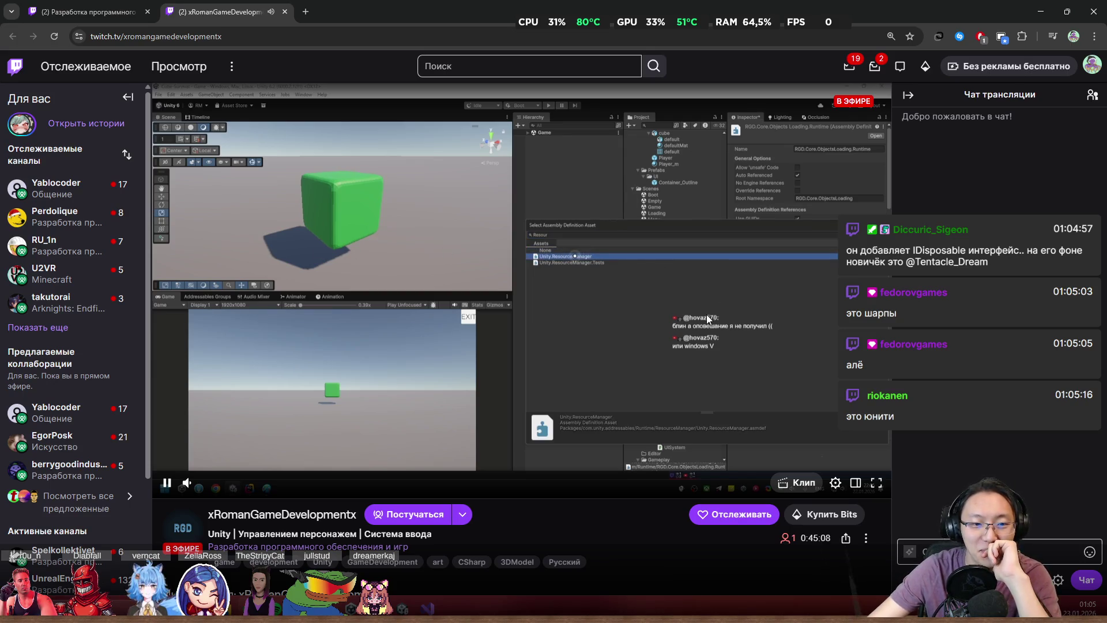
left_click(197, 43)
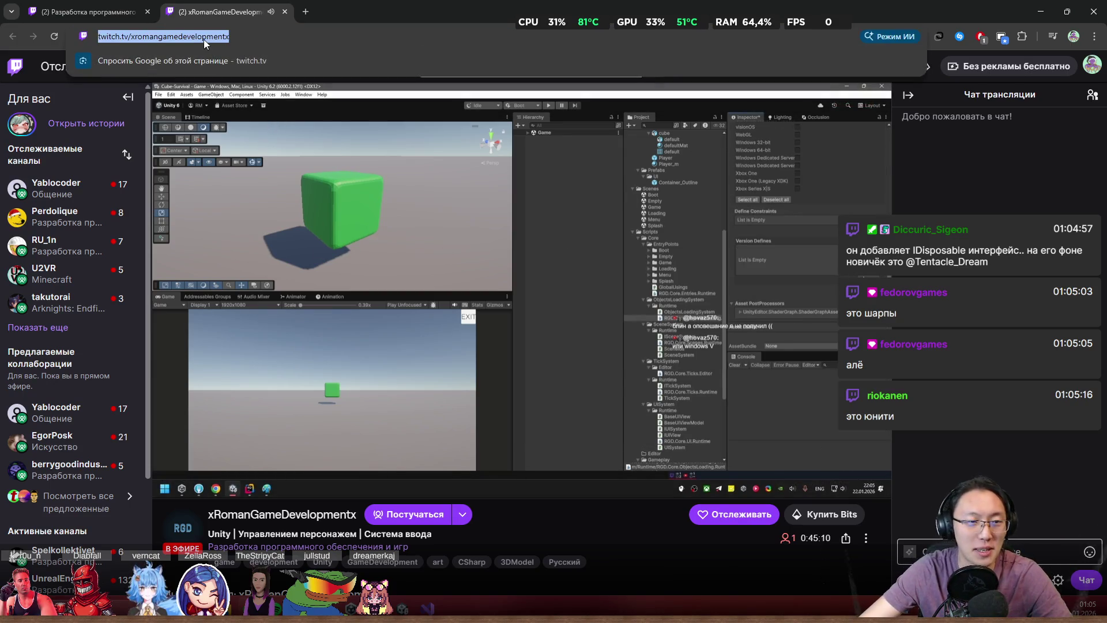
double_click(203, 38)
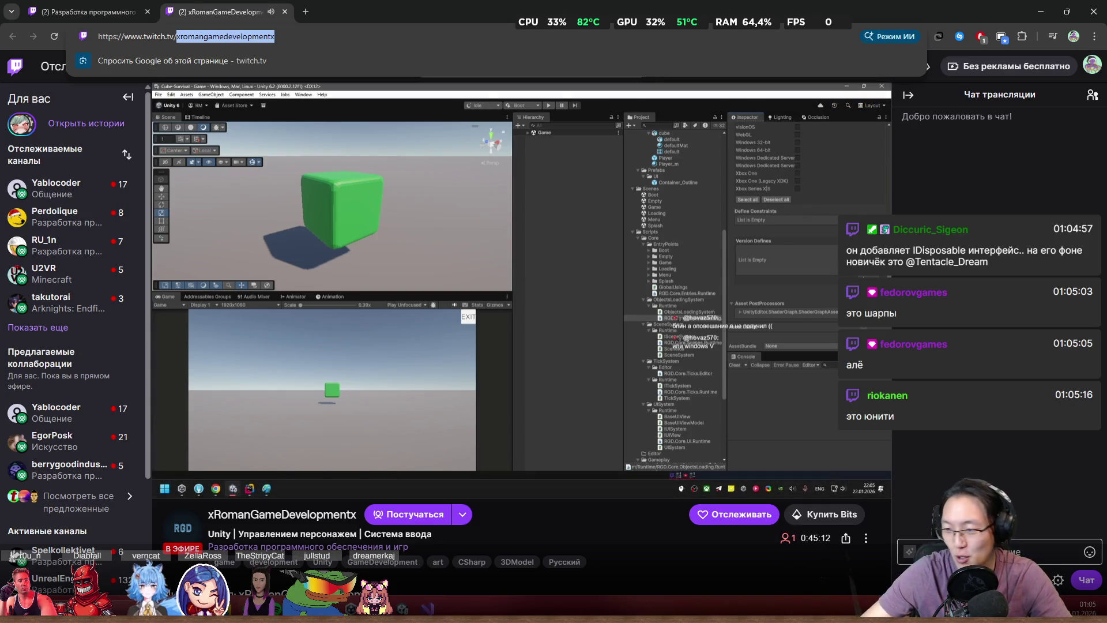
key("alt+Tab")
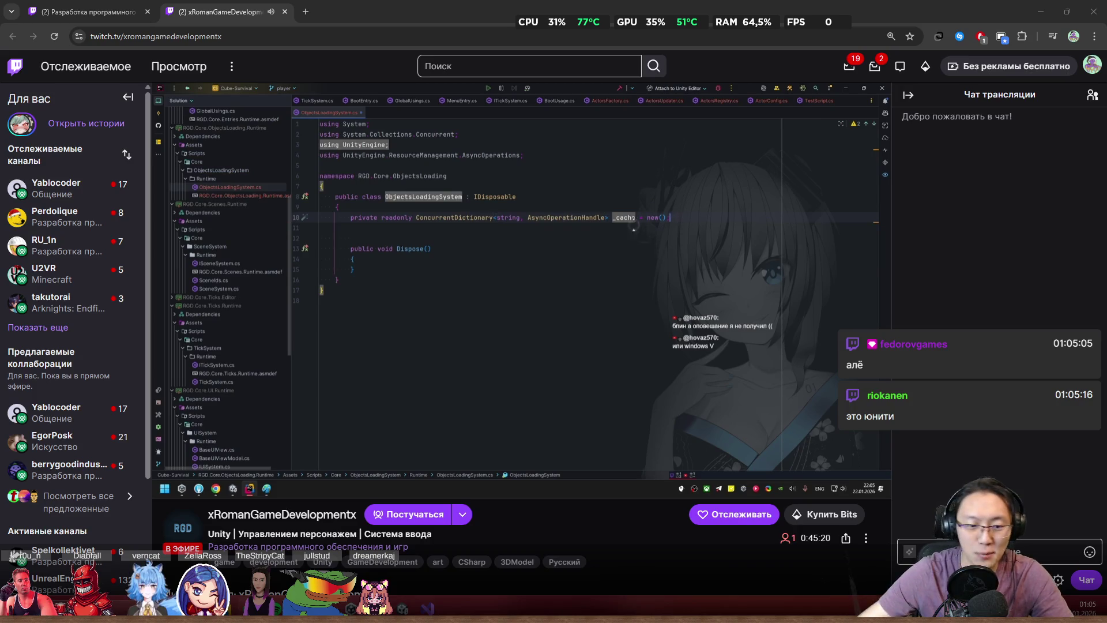
scroll(302, 512, "down", 2)
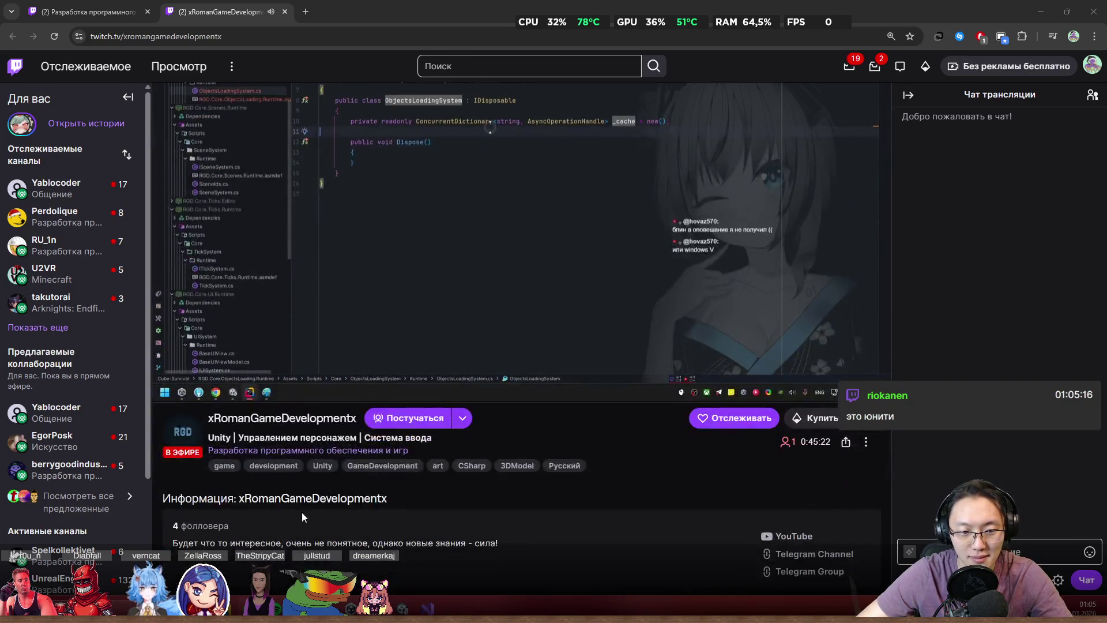
scroll(348, 517, "up", 2)
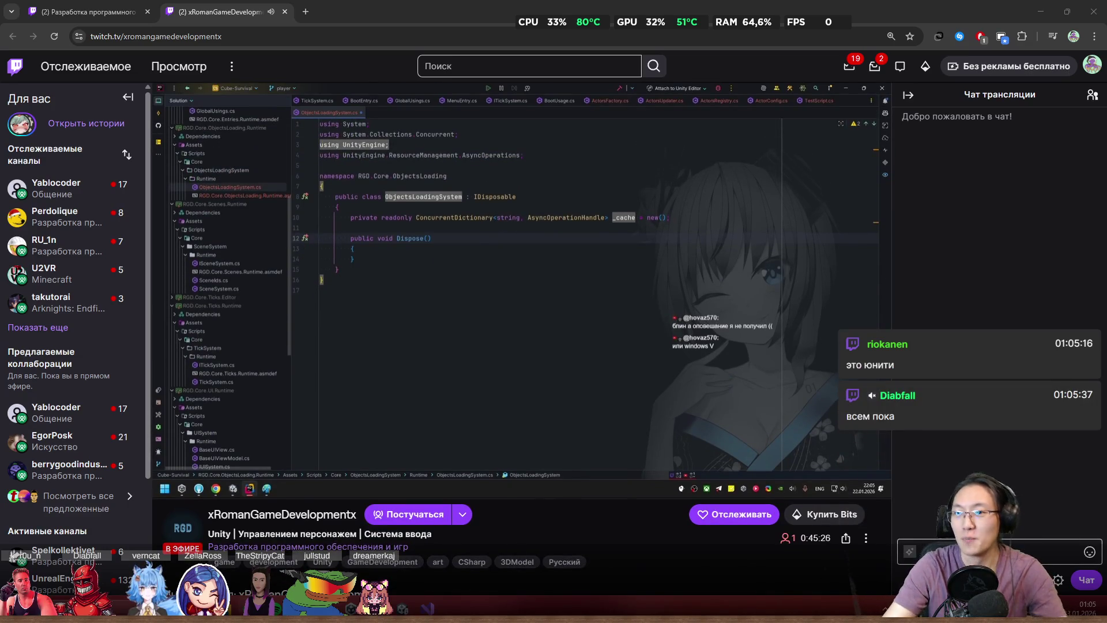
mouse_move(215, 487)
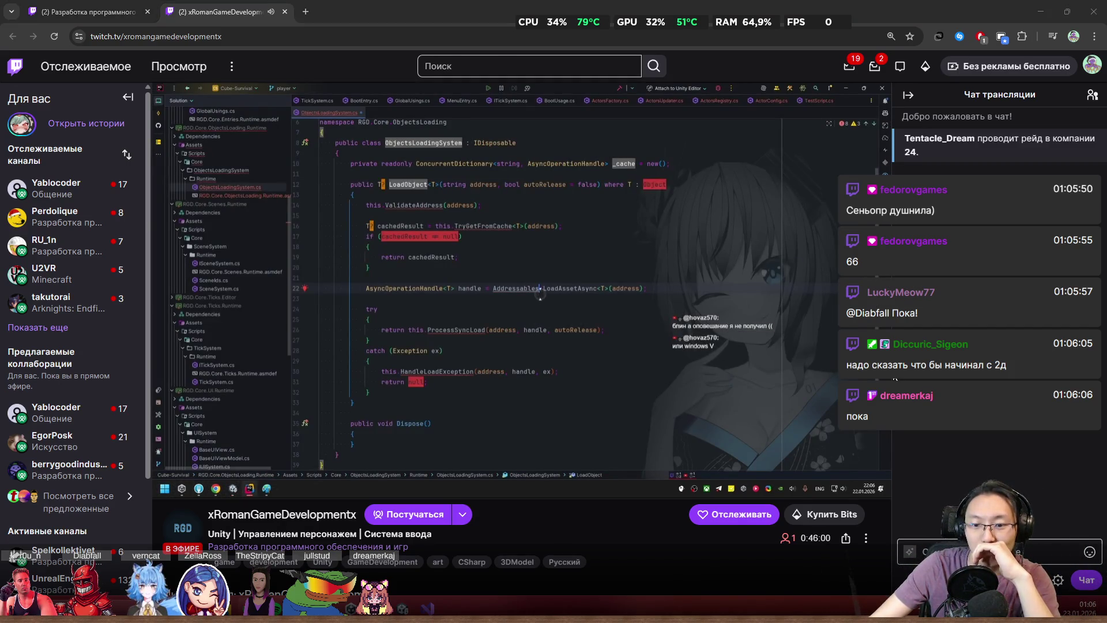
left_click(992, 551)
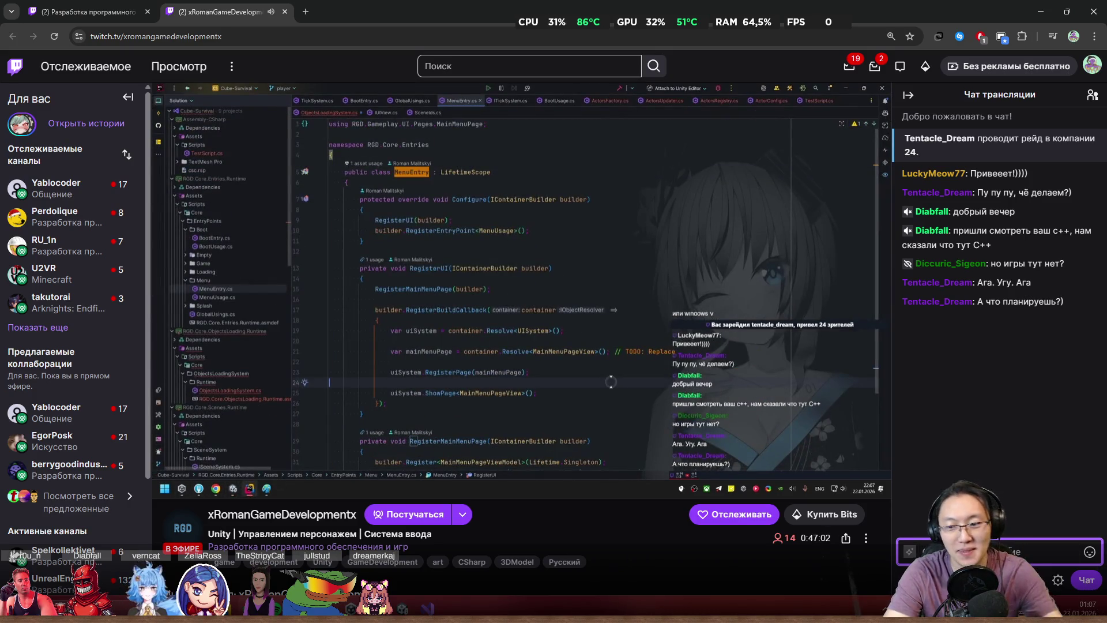
type("Н")
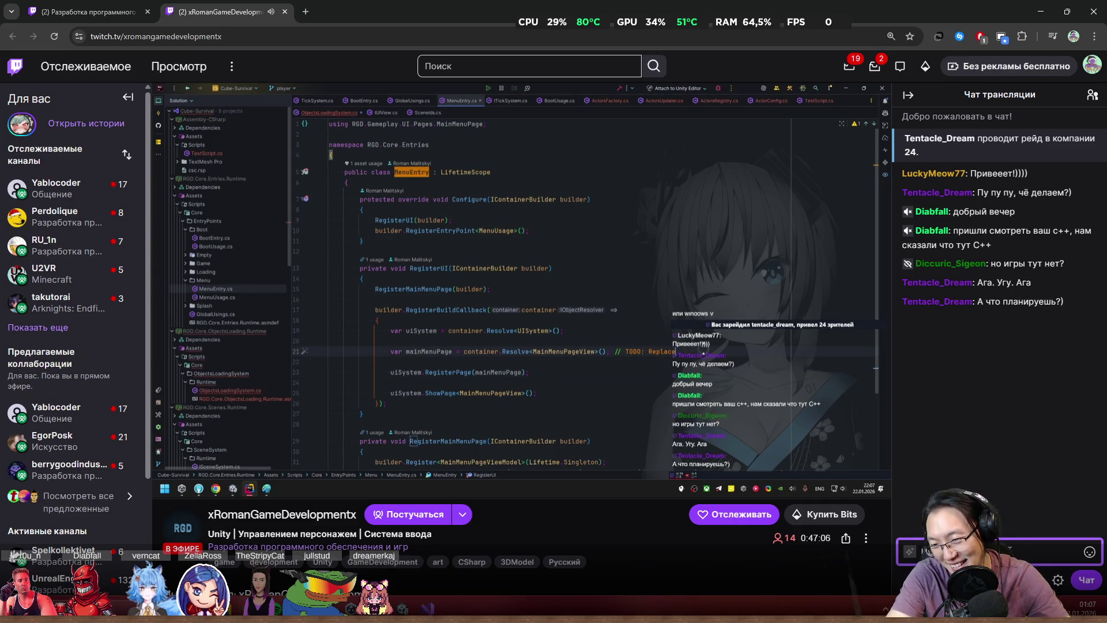
- Send two chat replies and bring the stream volume down to about 30 %
key("Return")
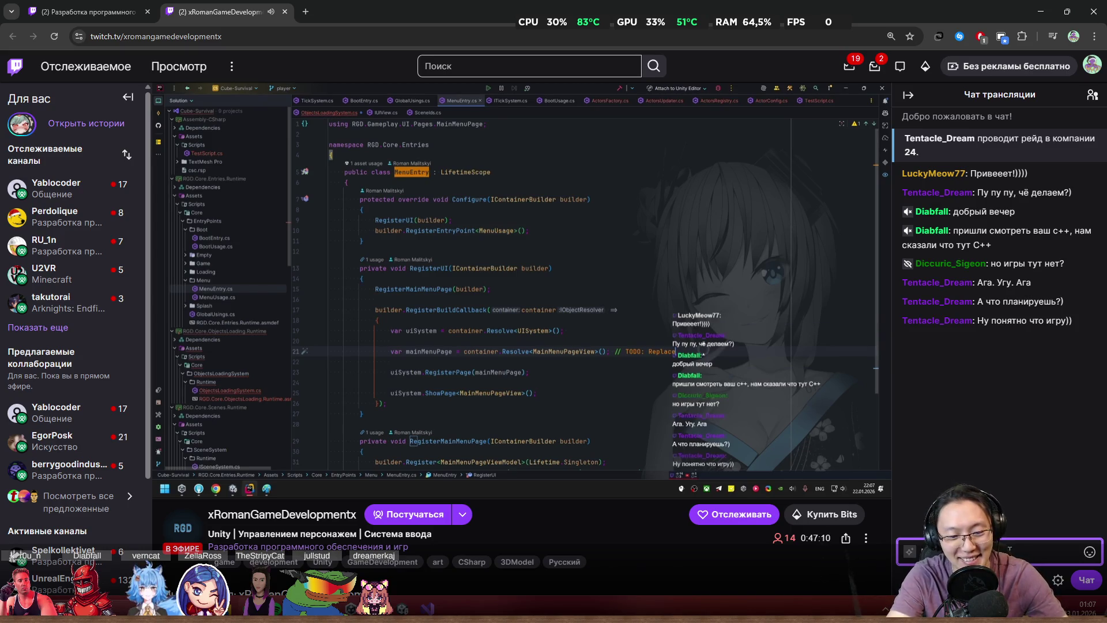
key("Return")
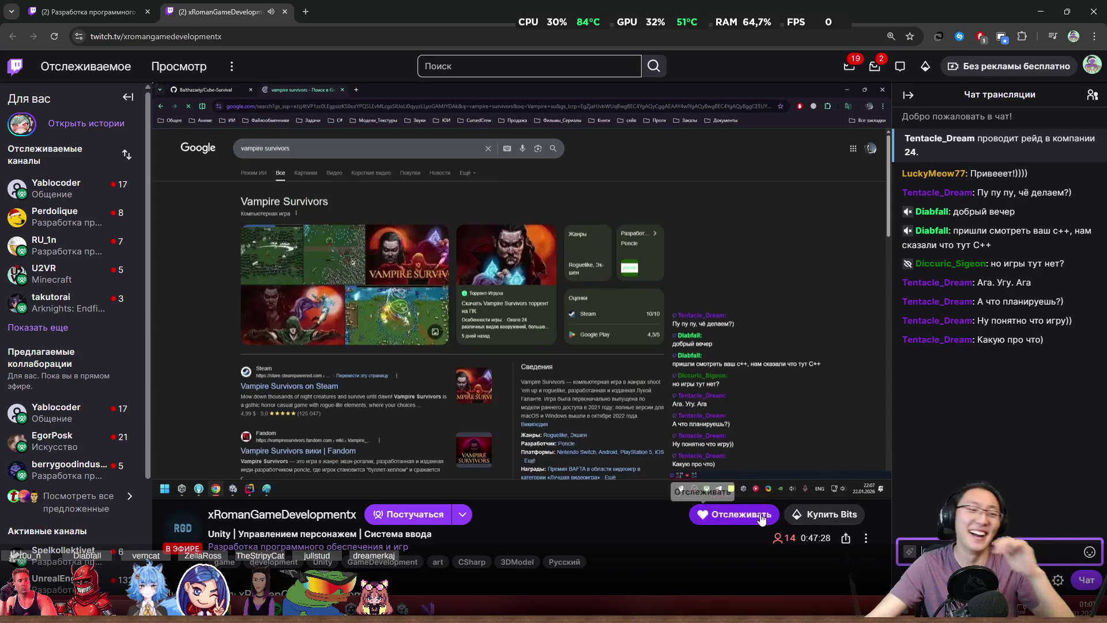
left_click_drag(224, 487, 205, 487)
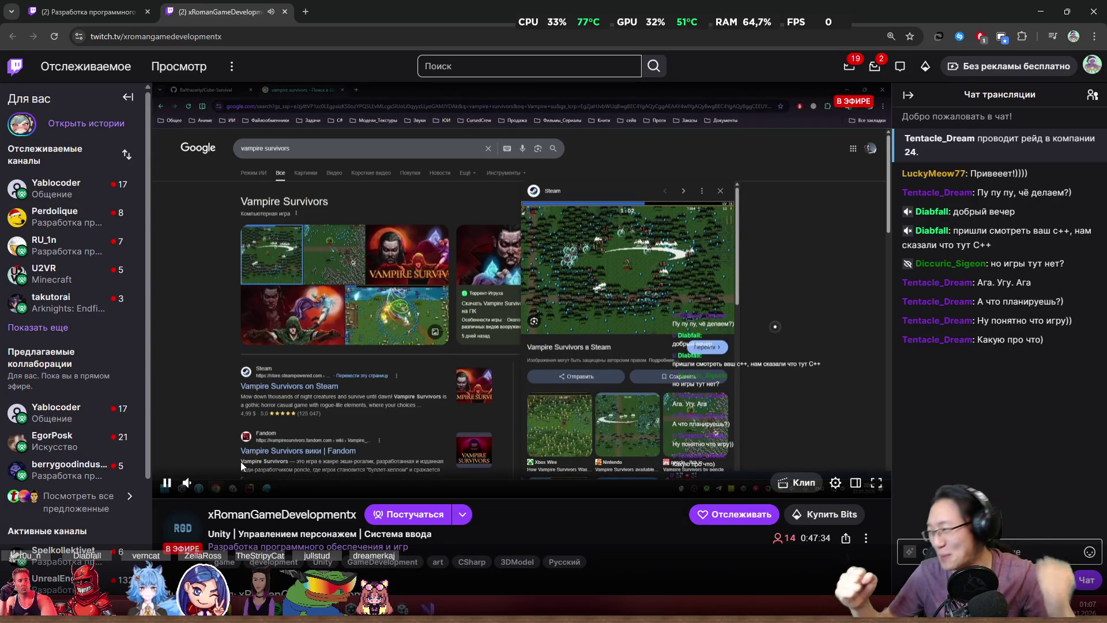
left_click_drag(207, 486, 218, 487)
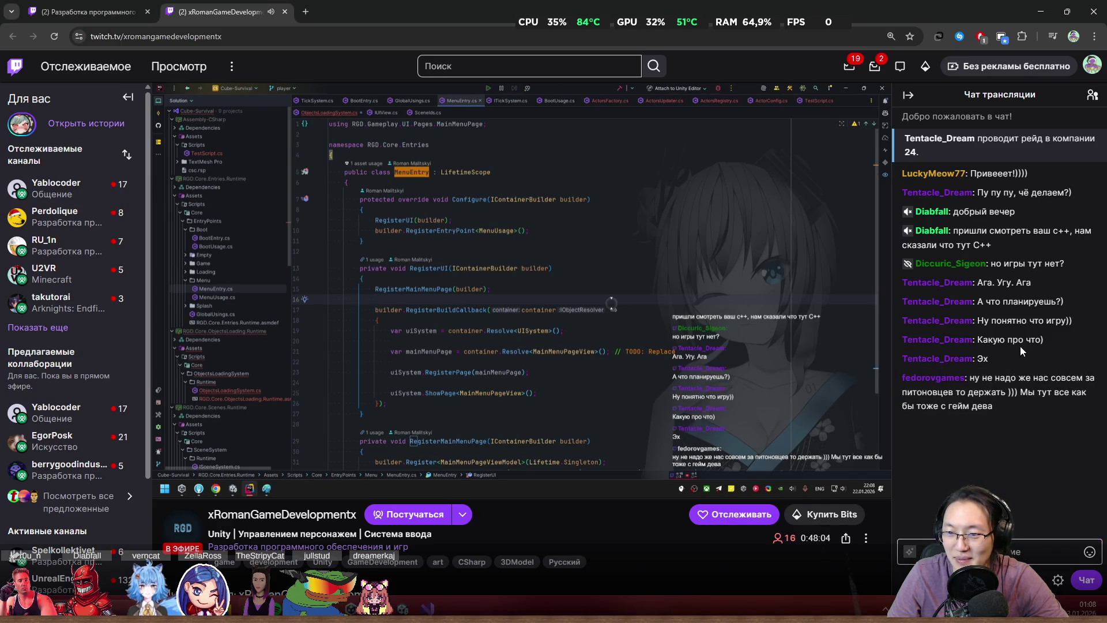
left_click(992, 551)
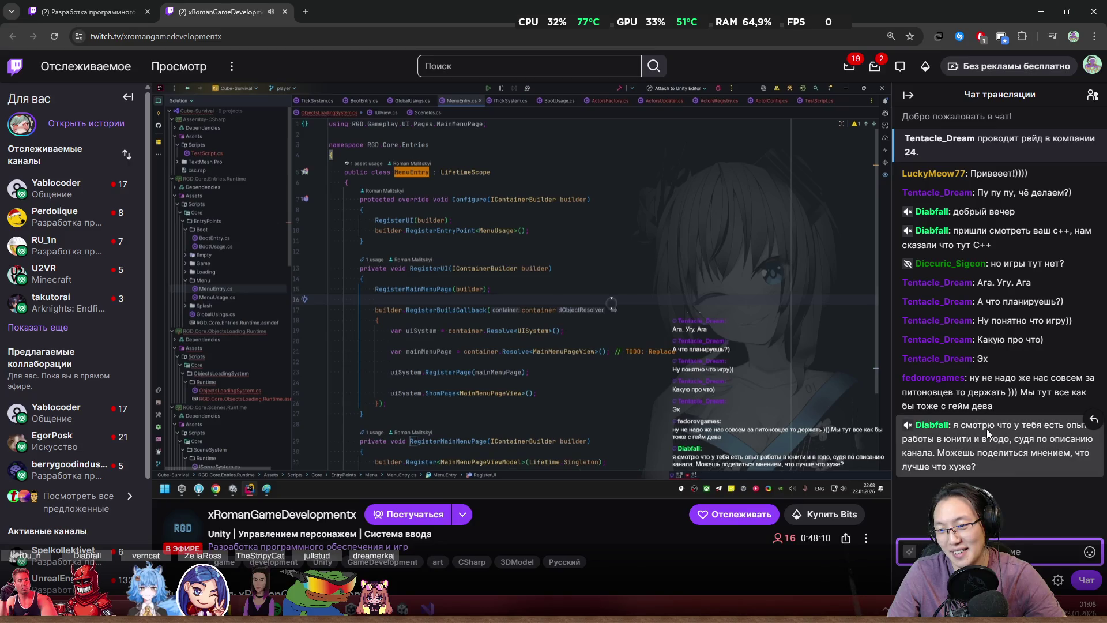
- Select the long chat question about working in Unity
left_click(997, 400)
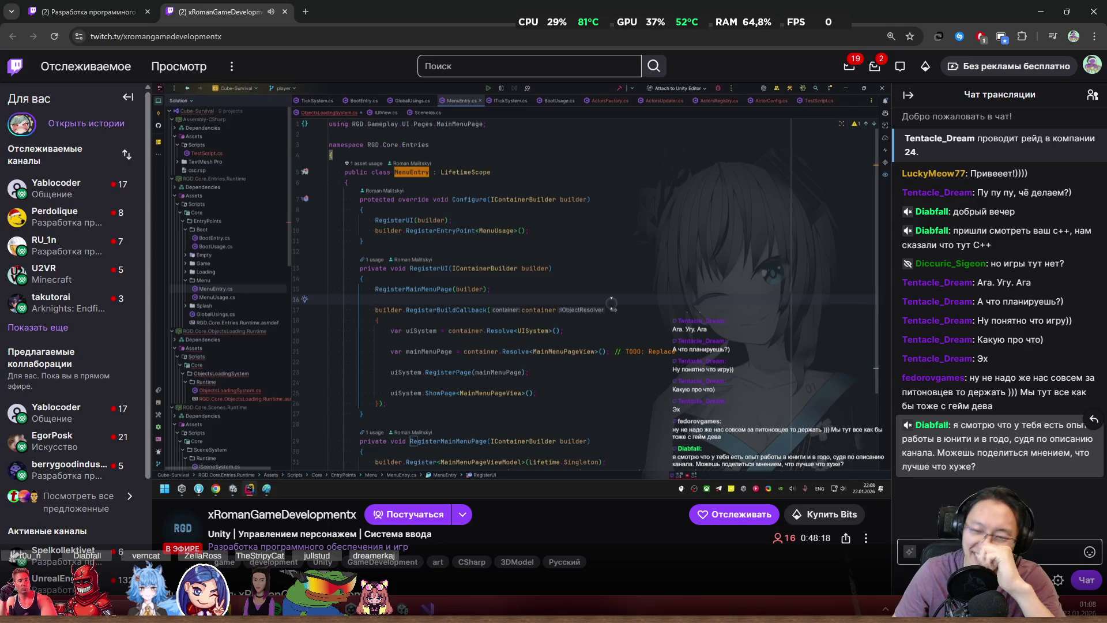
left_click_drag(976, 466, 902, 430)
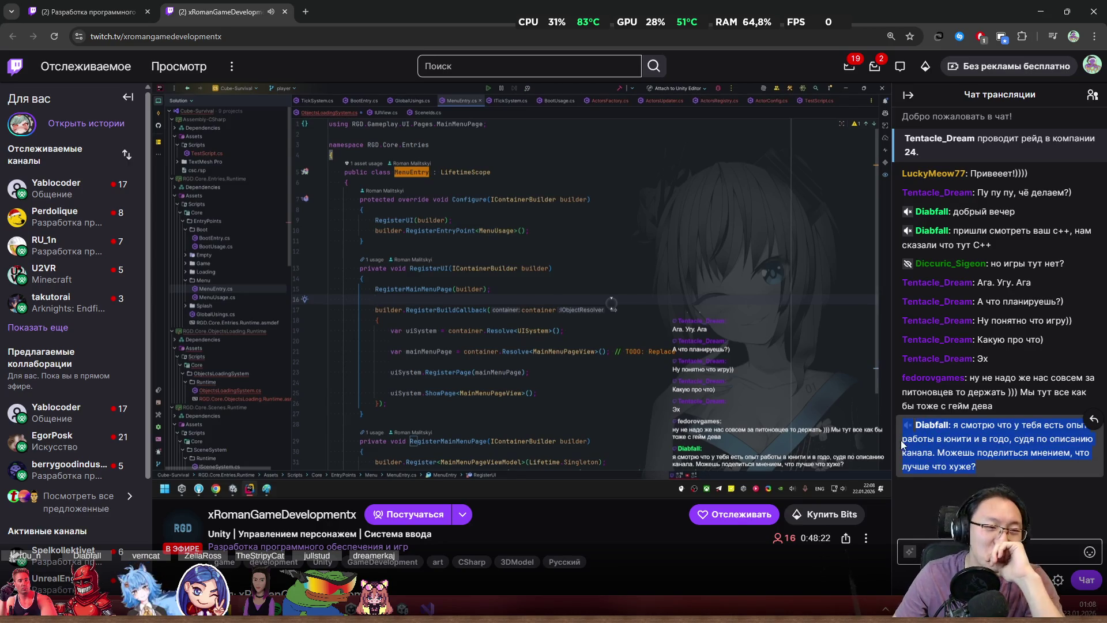
middle_click(594, 523)
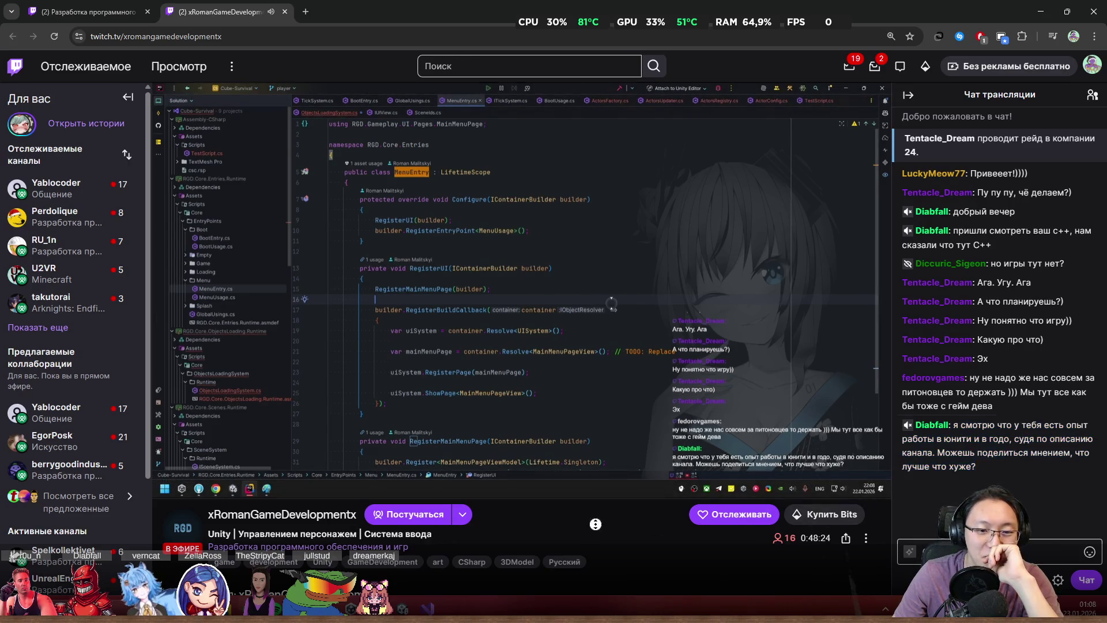
scroll(594, 523, "down", 1)
scroll(673, 541, "up", 1)
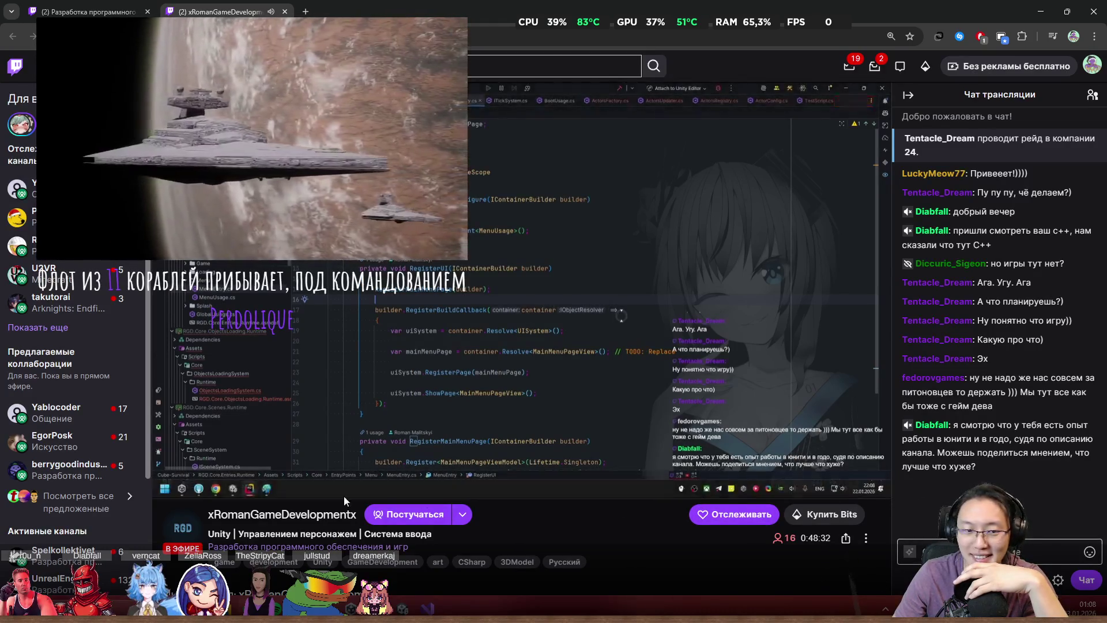
- Adjust the stream volume to 20 %, then 6 %, then 45 %, and close the stream tab
left_click(212, 487)
left_click_drag(213, 486, 209, 489)
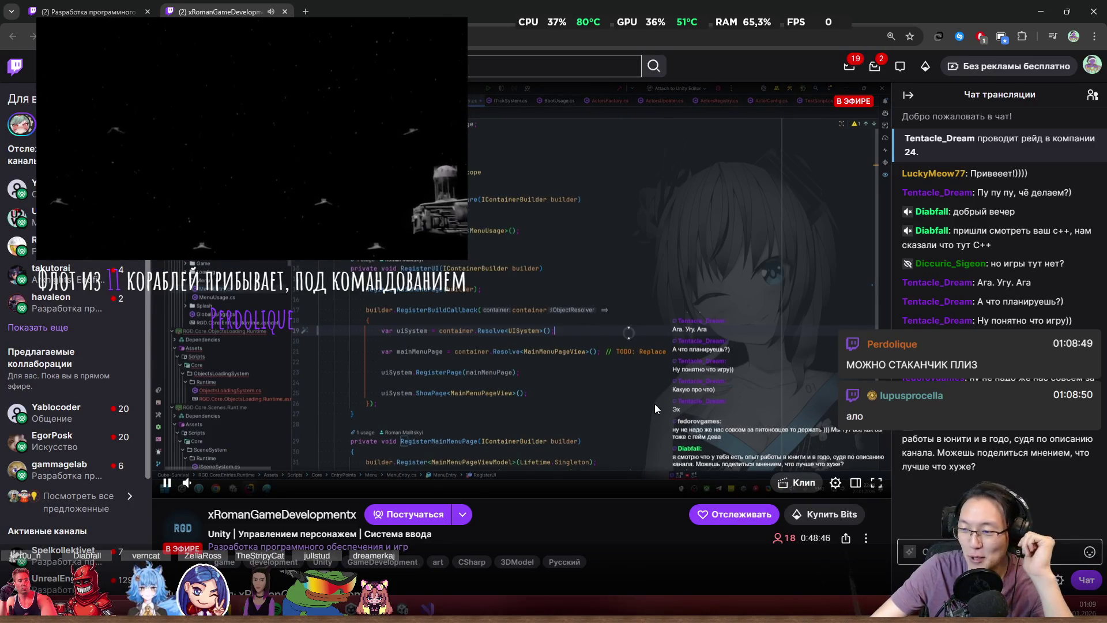
mouse_move(202, 490)
left_click_drag(202, 490, 238, 490)
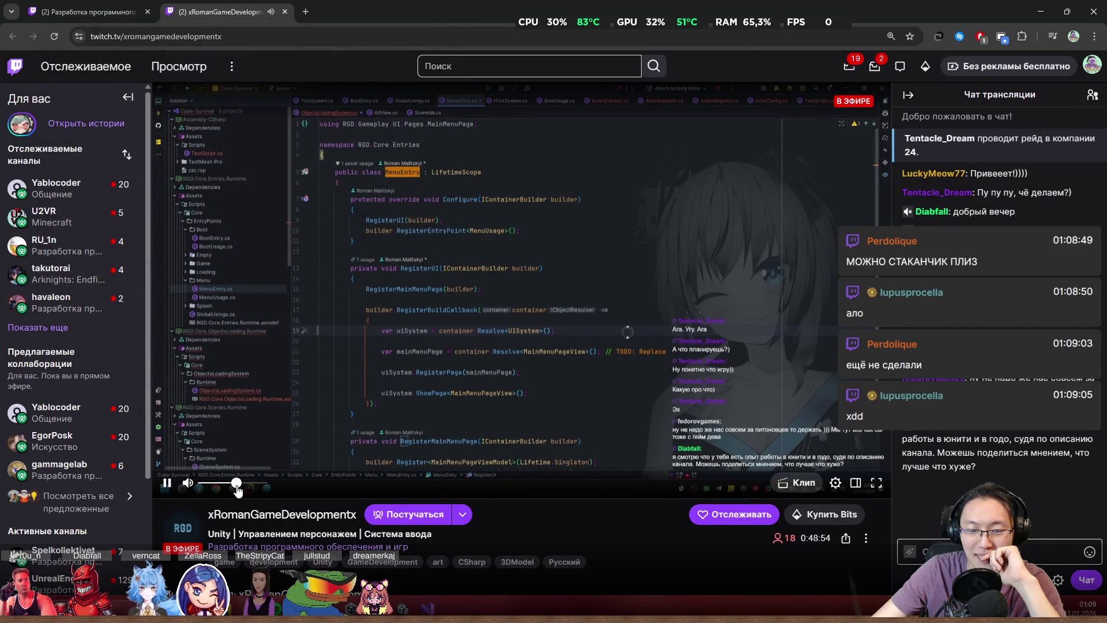
triple_click(996, 452)
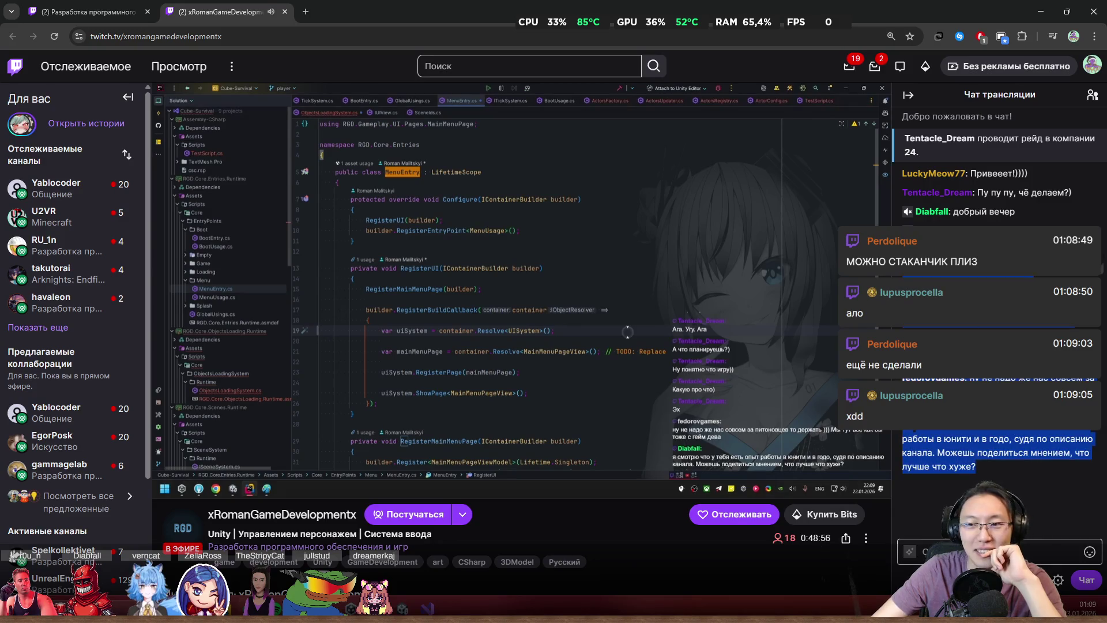
left_click(284, 12)
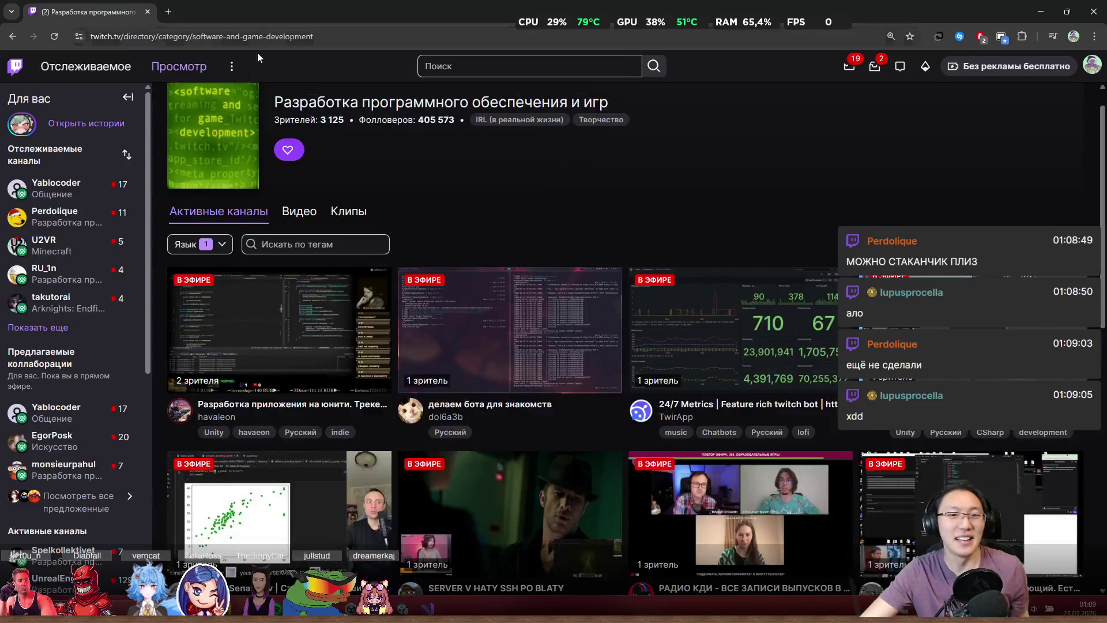
- Shrink and minimize the browser window to return to the Unity editor
left_click_drag(308, 7, 352, 123)
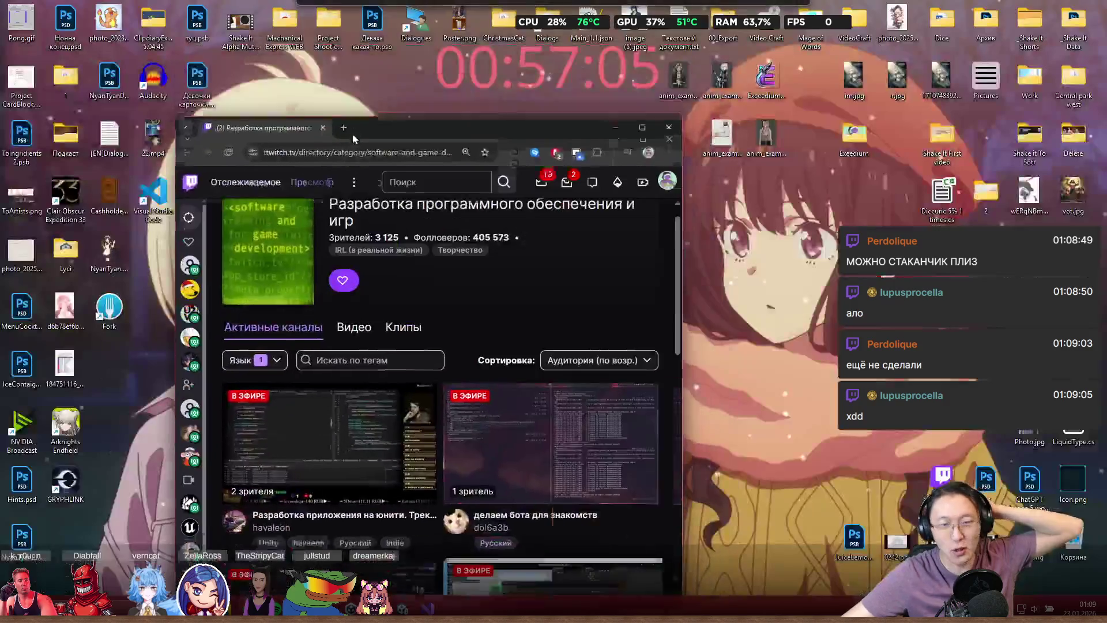
left_click(672, 129)
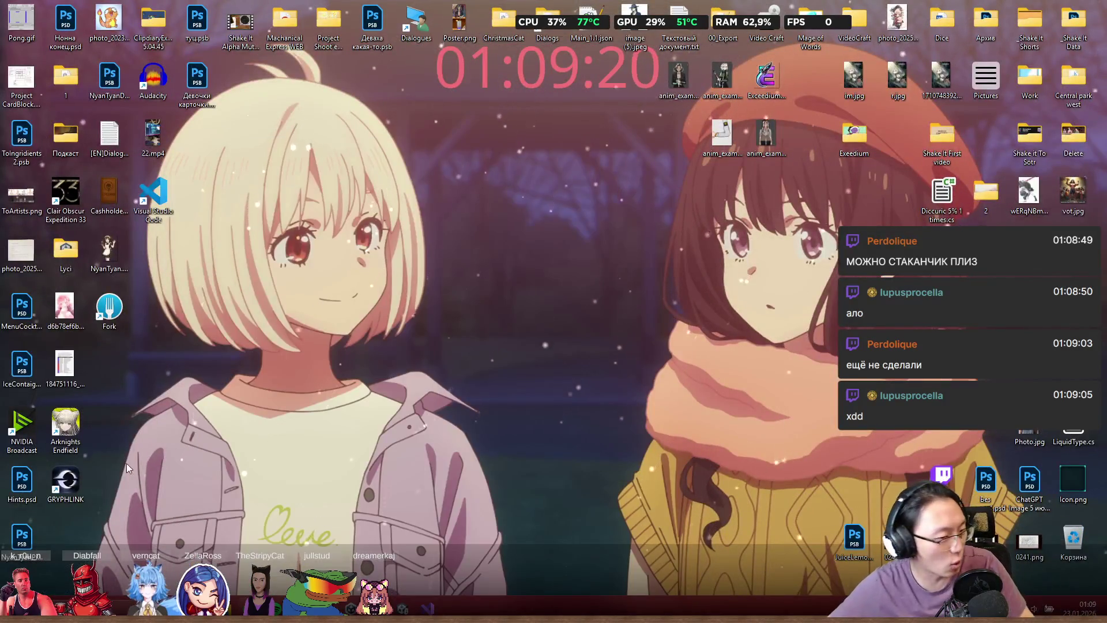
key("alt+Tab")
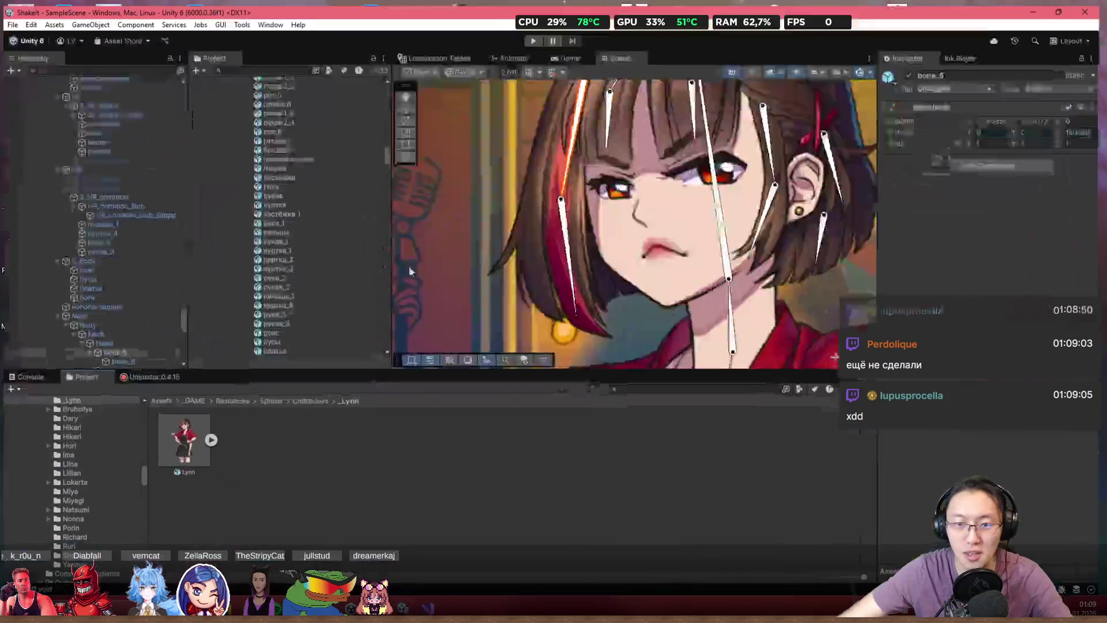
- Zoom the Scene view and select Lynn in the Hierarchy to inspect her components
scroll(600, 254, "down", 5)
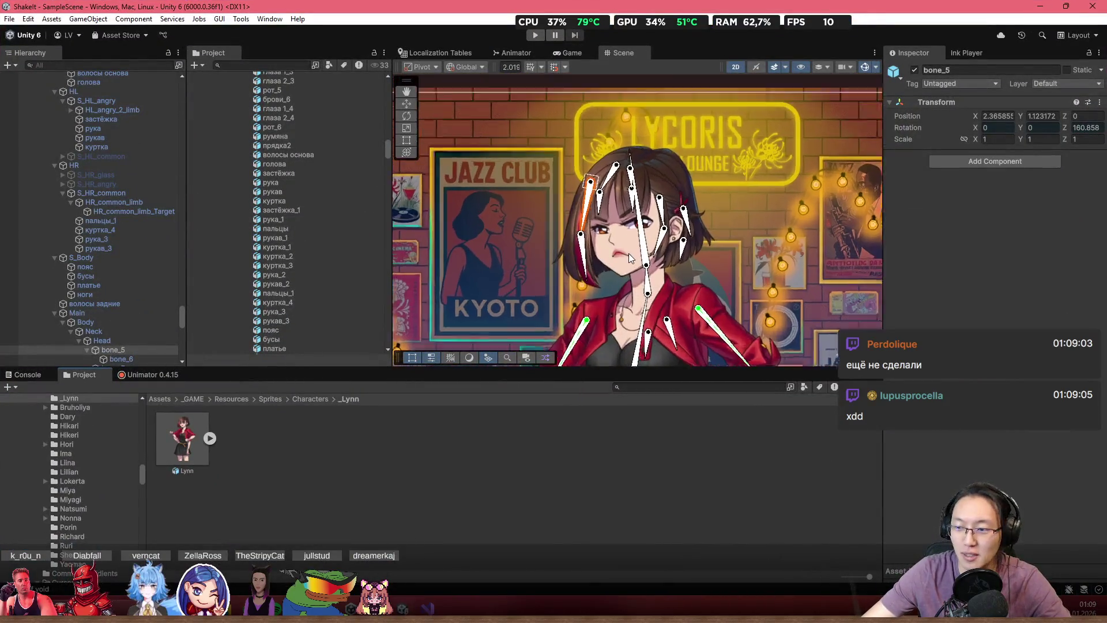
scroll(629, 254, "up", 5)
scroll(612, 259, "down", 5)
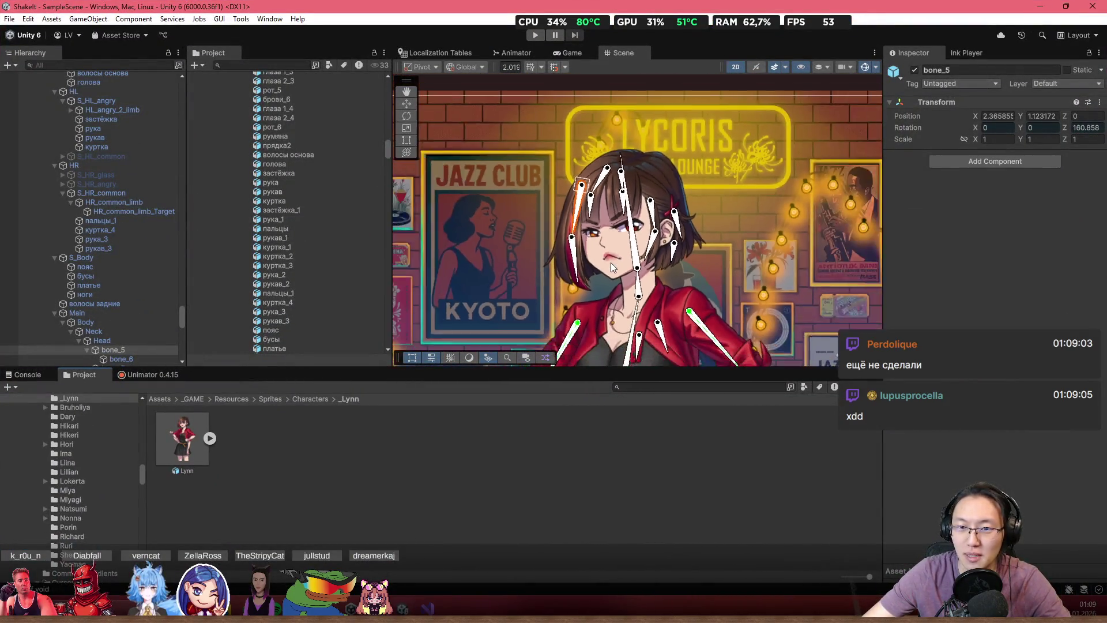
scroll(129, 162, "up", 3)
scroll(97, 193, "up", 5)
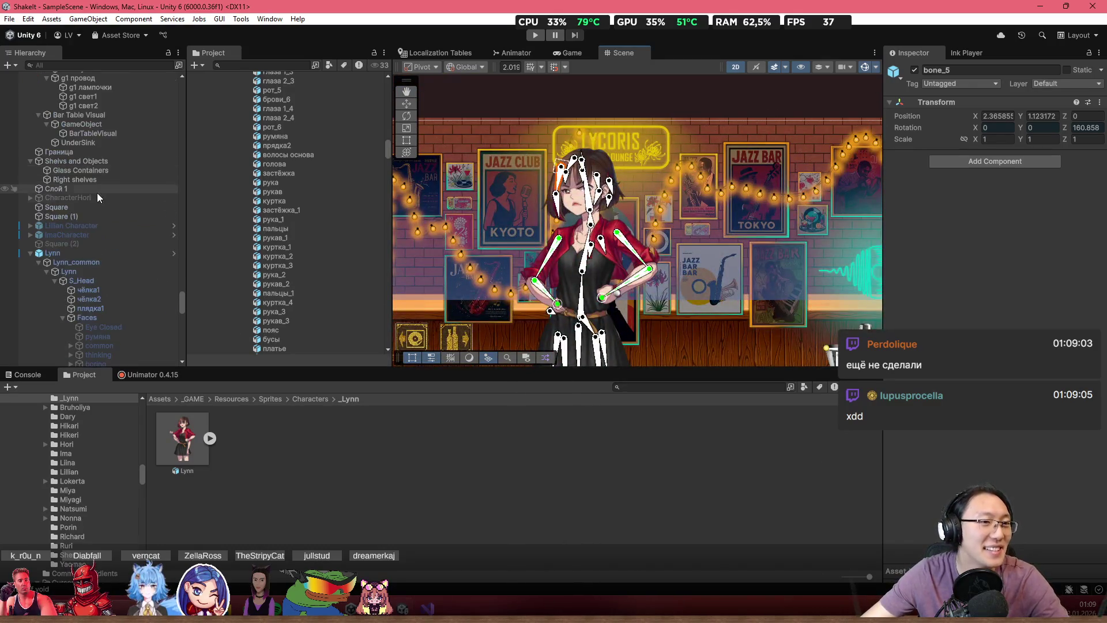
left_click(75, 252)
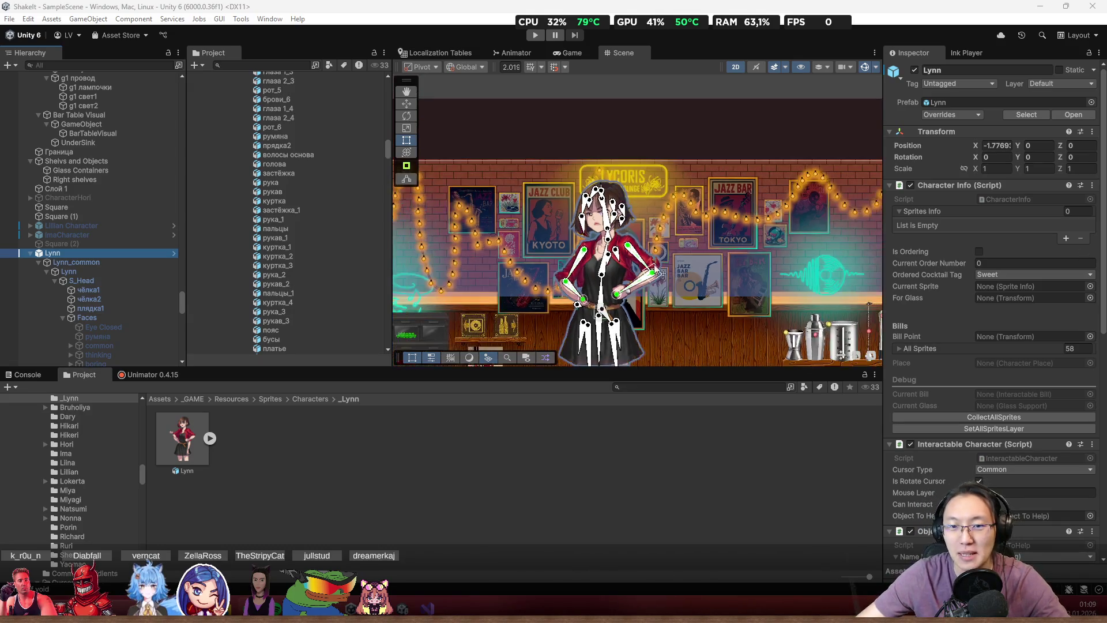
scroll(675, 267, "down", 5)
scroll(600, 240, "up", 5)
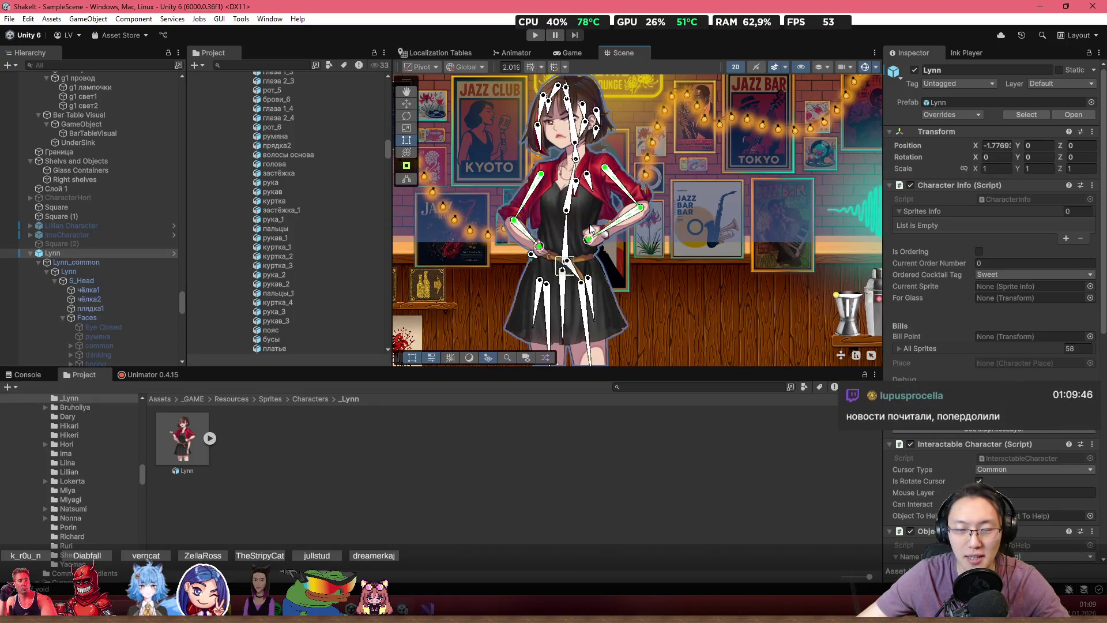
scroll(663, 276, "down", 3)
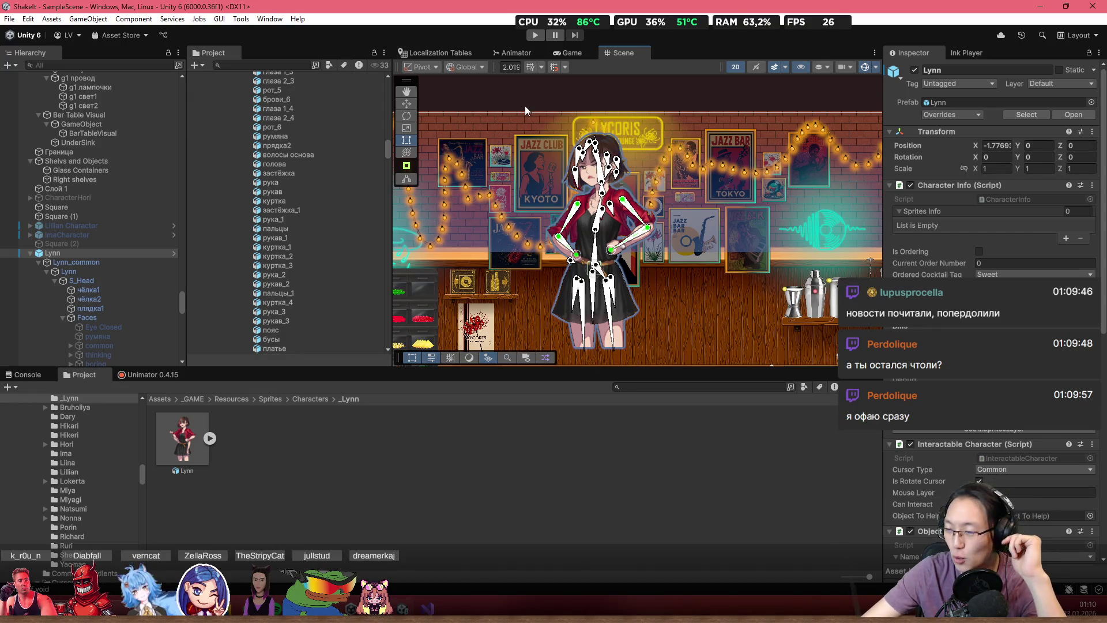
- Preview the bar in the Game view, return to the Scene view, and select BarTableVisual
left_click(583, 54)
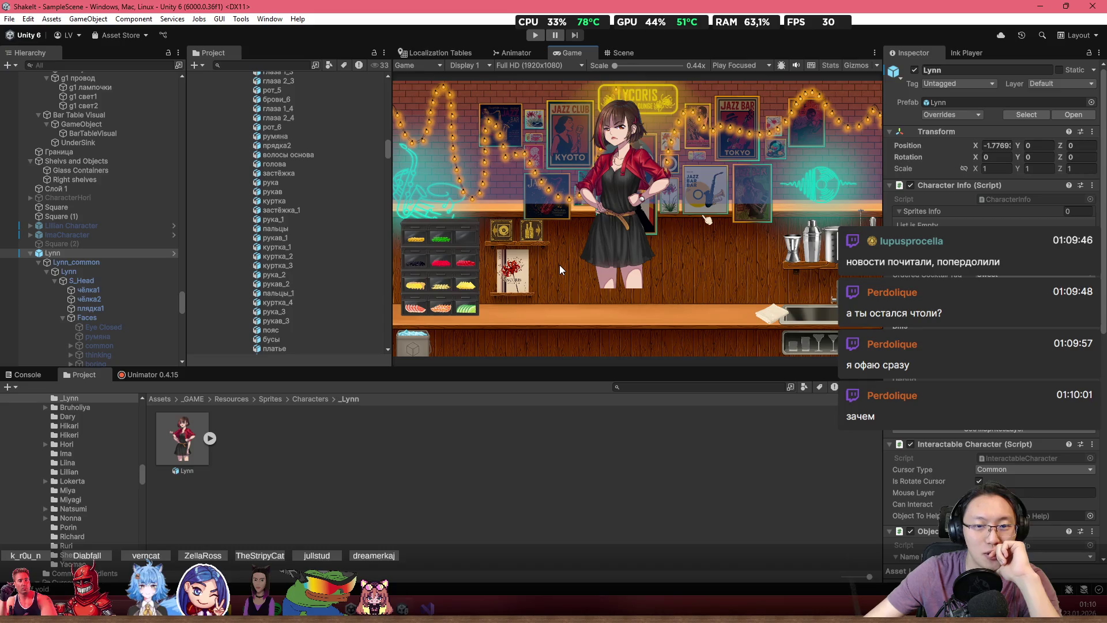
left_click(619, 53)
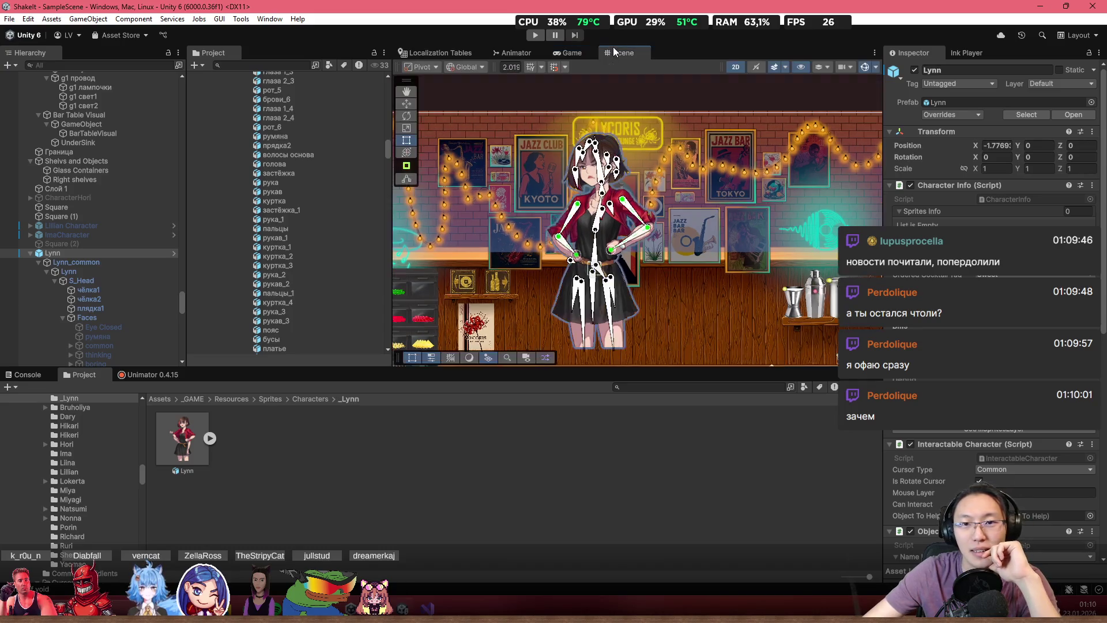
left_click(518, 272)
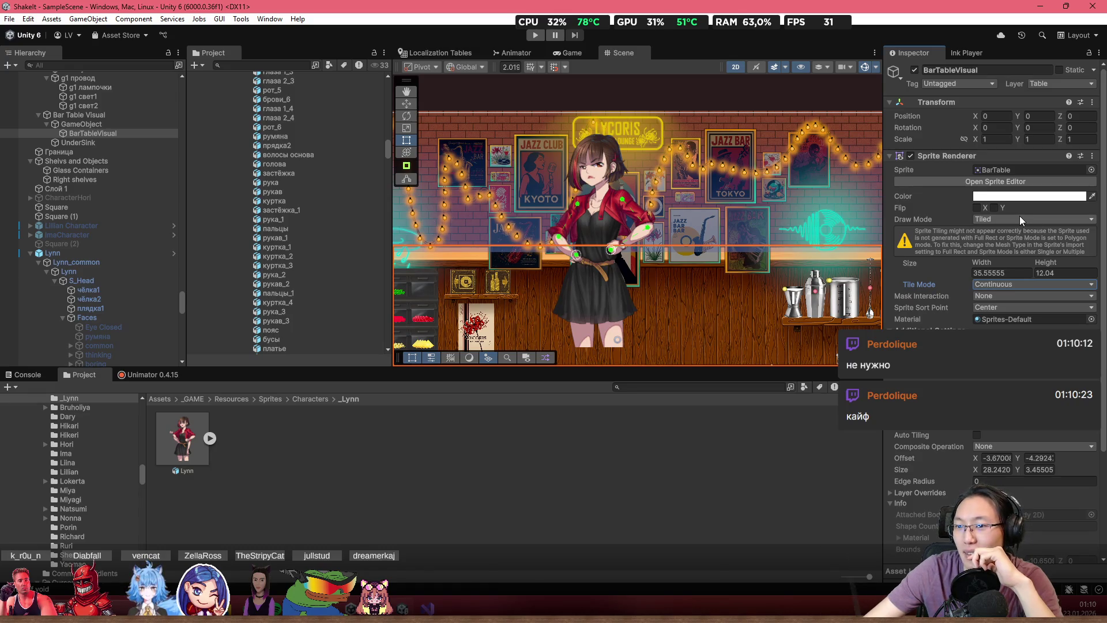
- Put the bar table on a sorting layer that renders in front of the character
left_click(1032, 342)
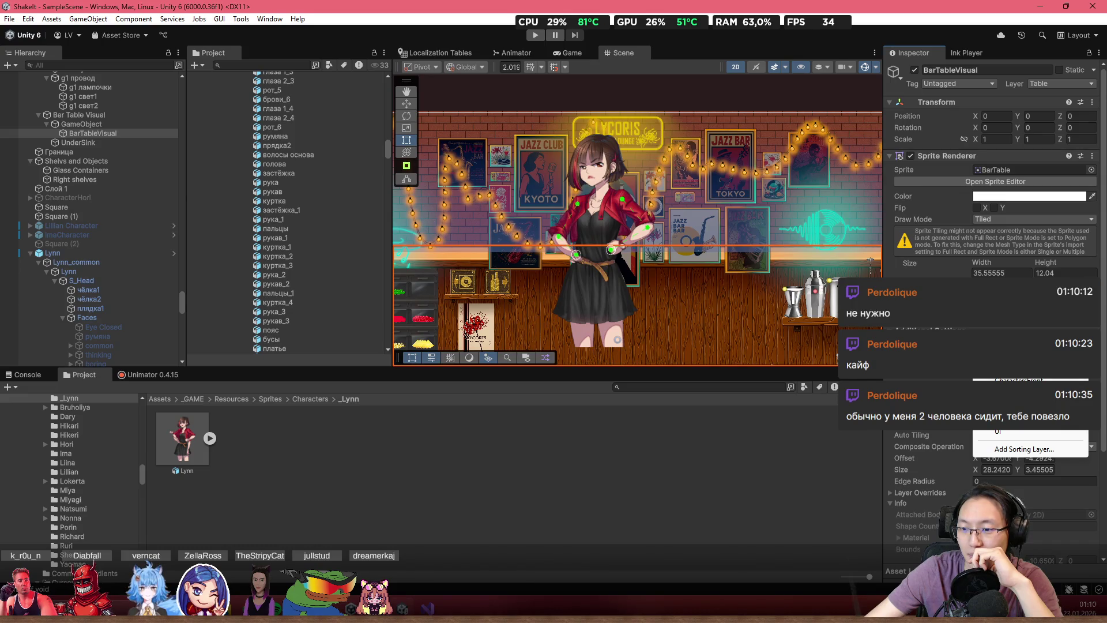
left_click(1010, 431)
scroll(671, 267, "down", 2)
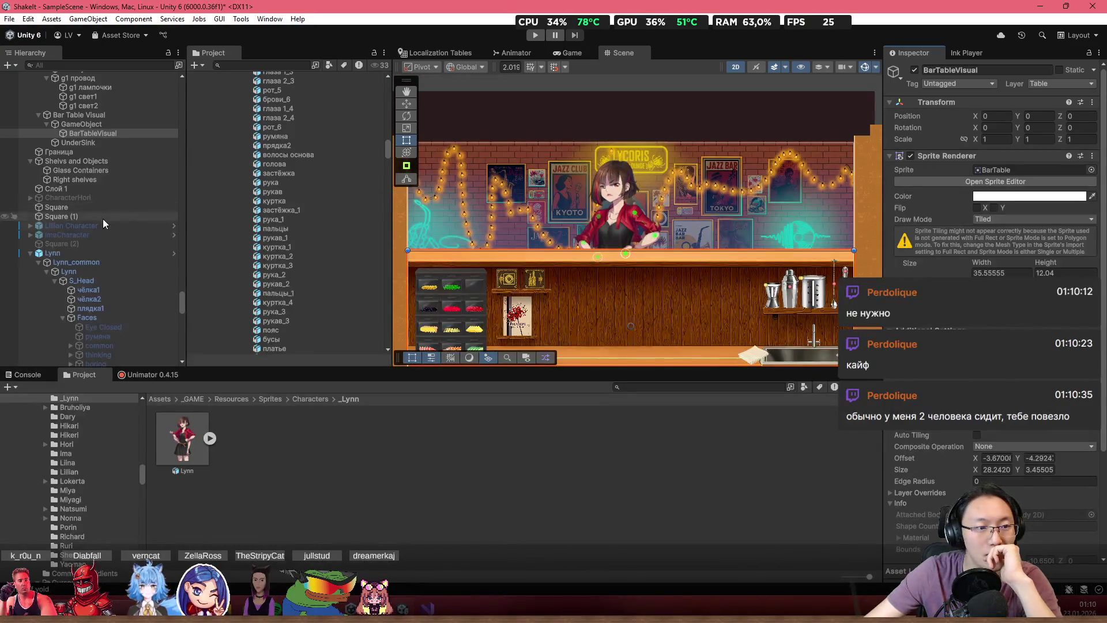
- Deactivate the Lynn character and enter Play mode
left_click(101, 253)
key("alt+shift+a")
left_click(536, 36)
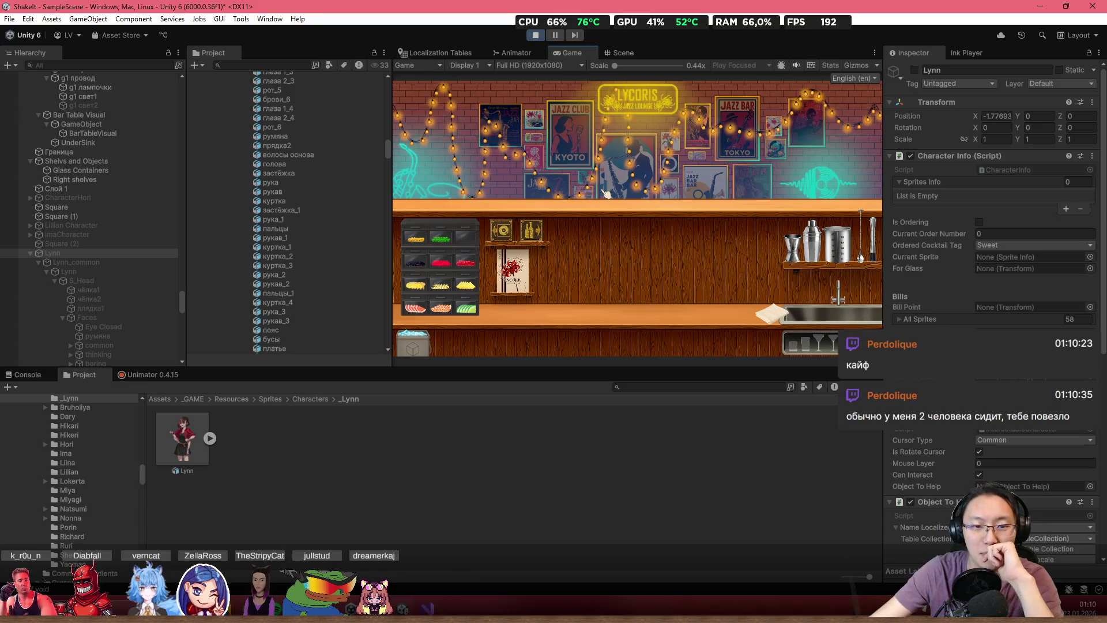
- Maximize the Game view, load the Shake It! notebook save, enter the bar, and skip the tutorial
scroll(506, 237, "up", 2)
left_click(594, 268)
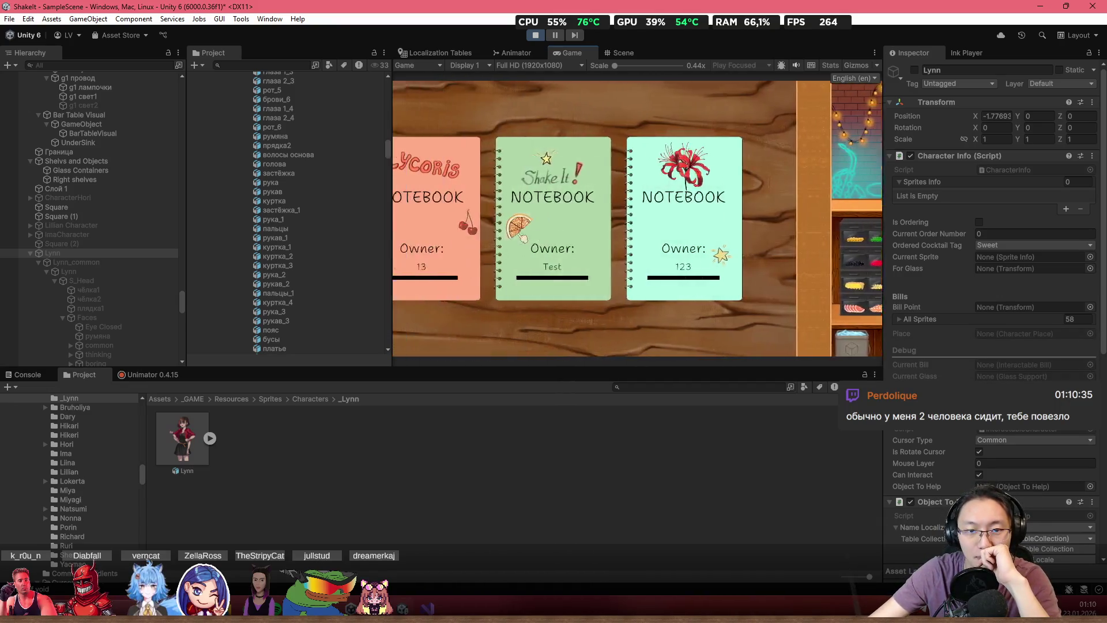
double_click(688, 55)
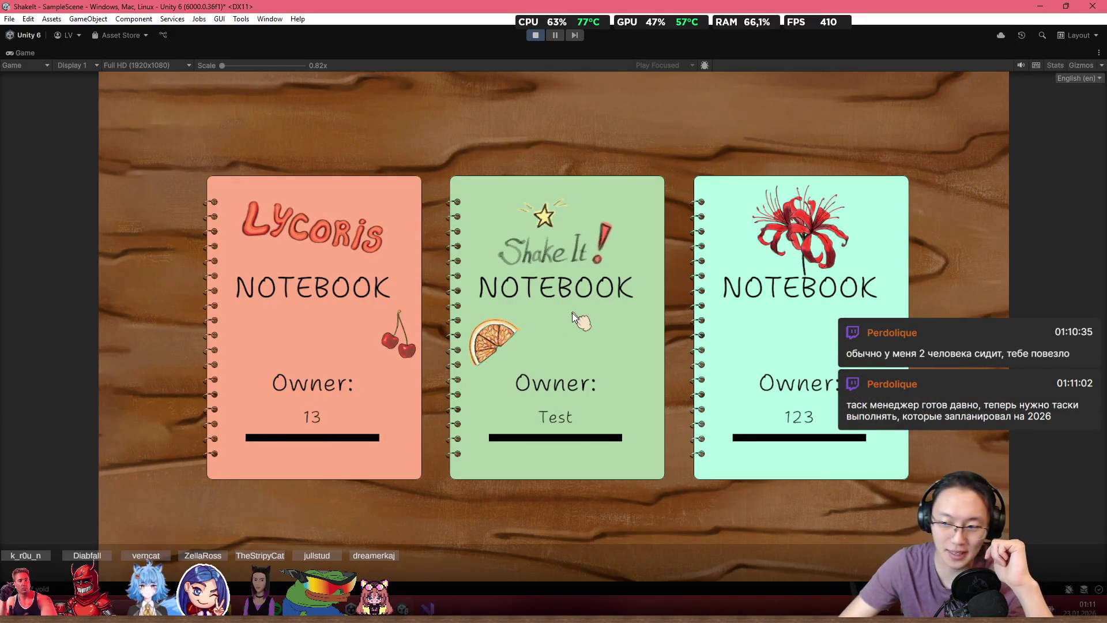
left_click(519, 345)
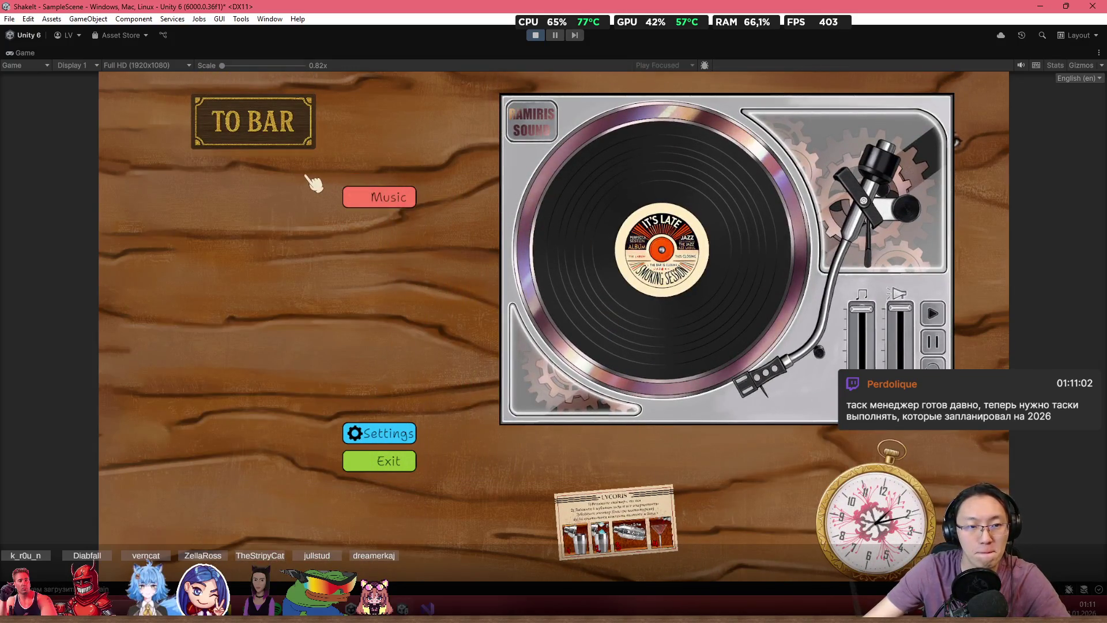
left_click(297, 147)
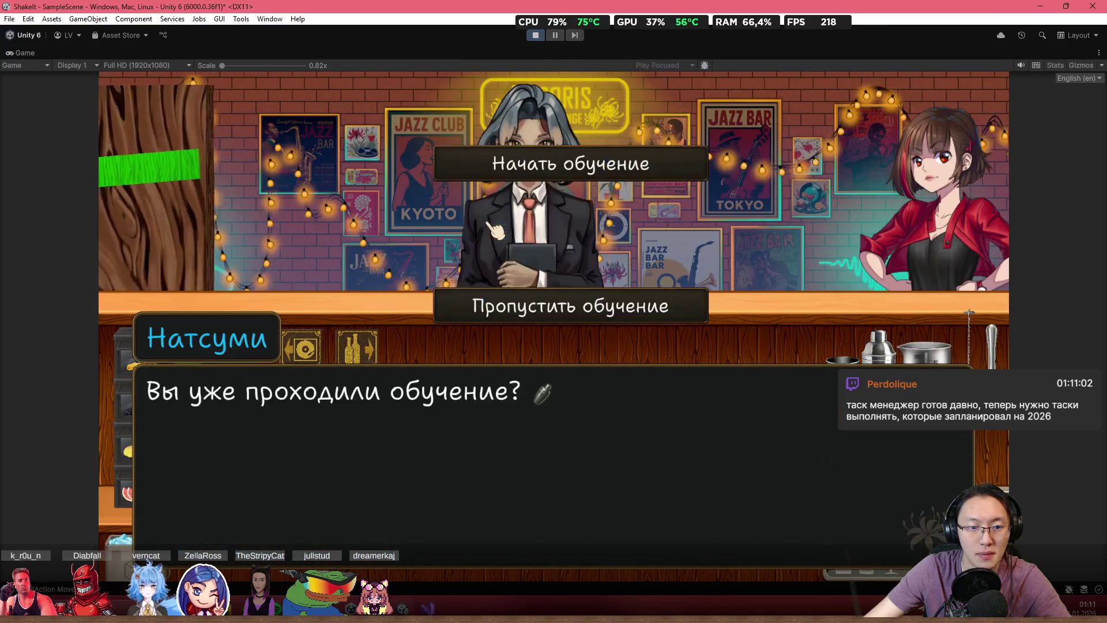
left_click(593, 306)
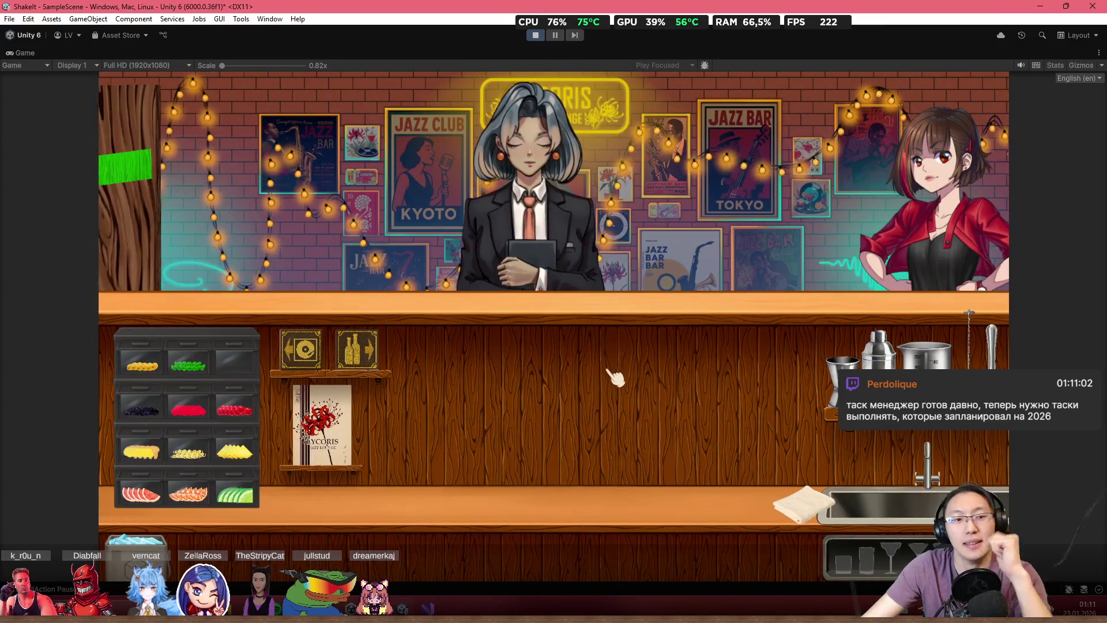
- Place a highball glass on the counter and bring the vodka back from the shelves
left_click(867, 555)
left_click(356, 349)
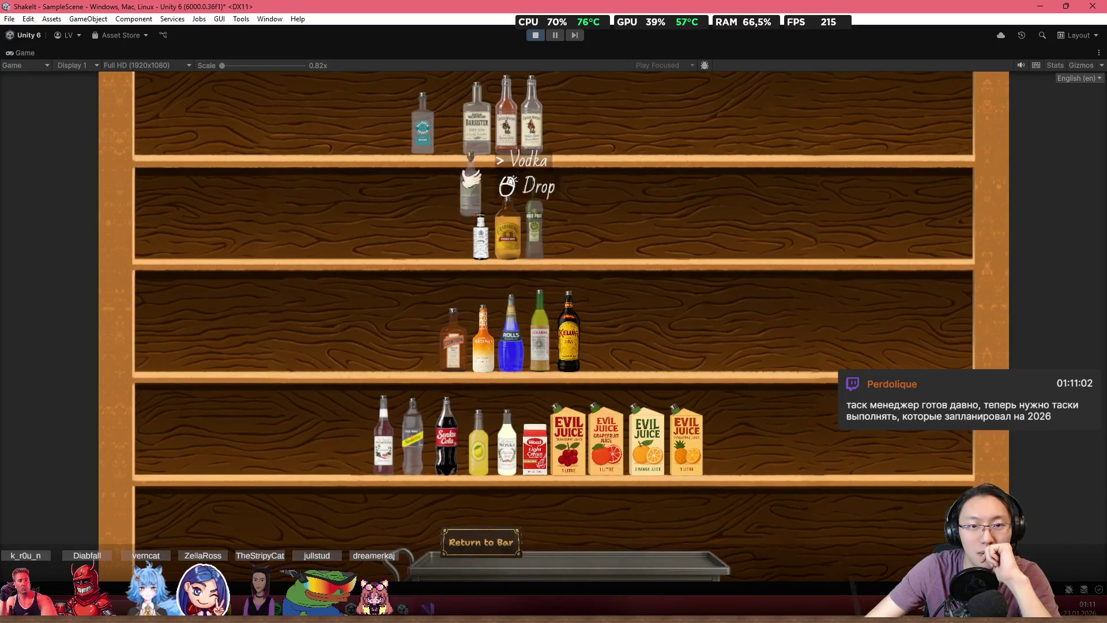
left_click(481, 542)
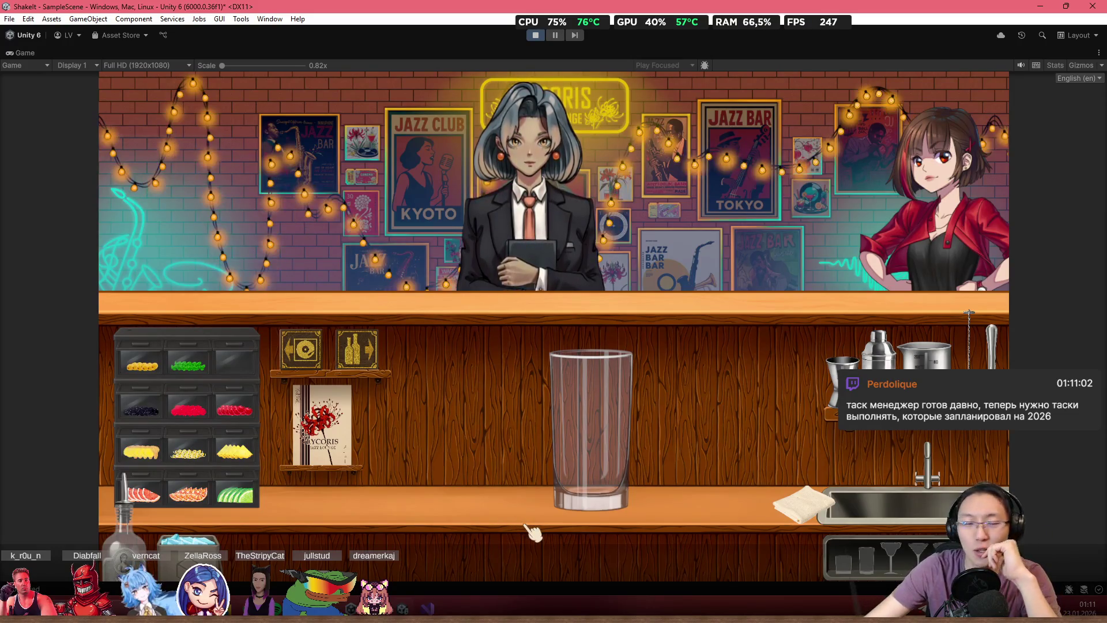
- Move the highball glass slightly right and settle it in place
left_click(597, 472)
left_click(509, 438)
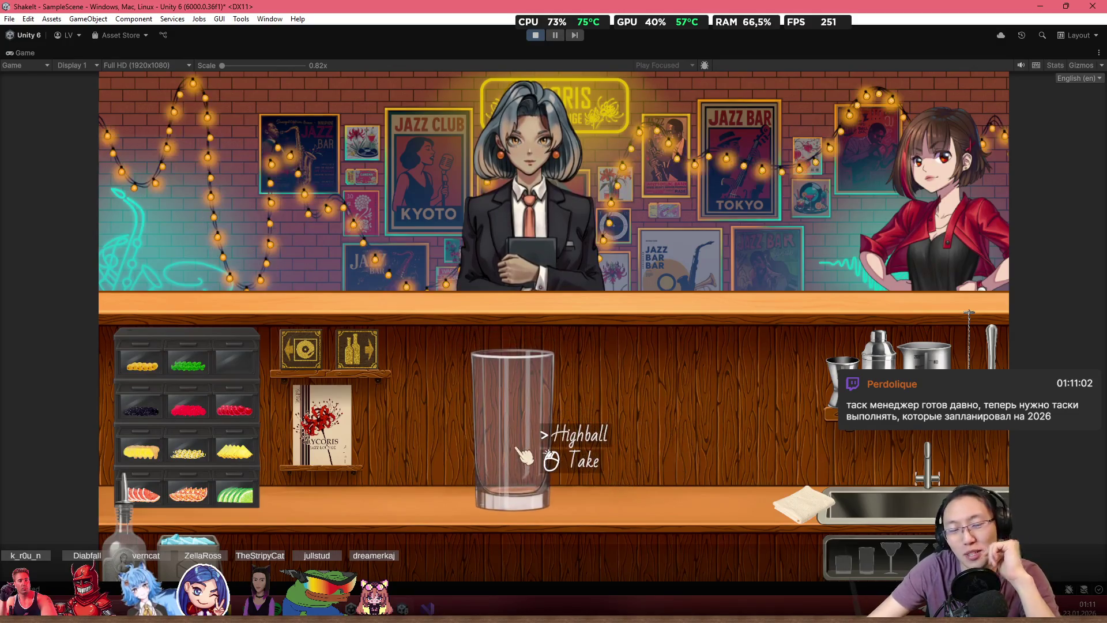
left_click(540, 444)
left_click(542, 441)
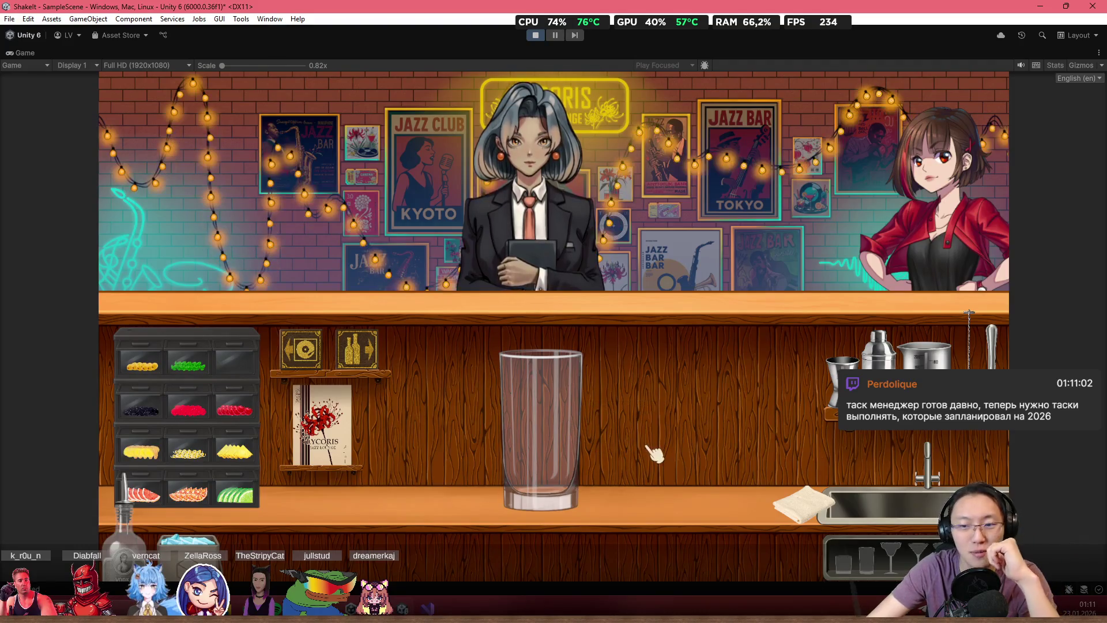
- Pour vodka from the shelf into the highball and serve it to the customer
left_click(357, 349)
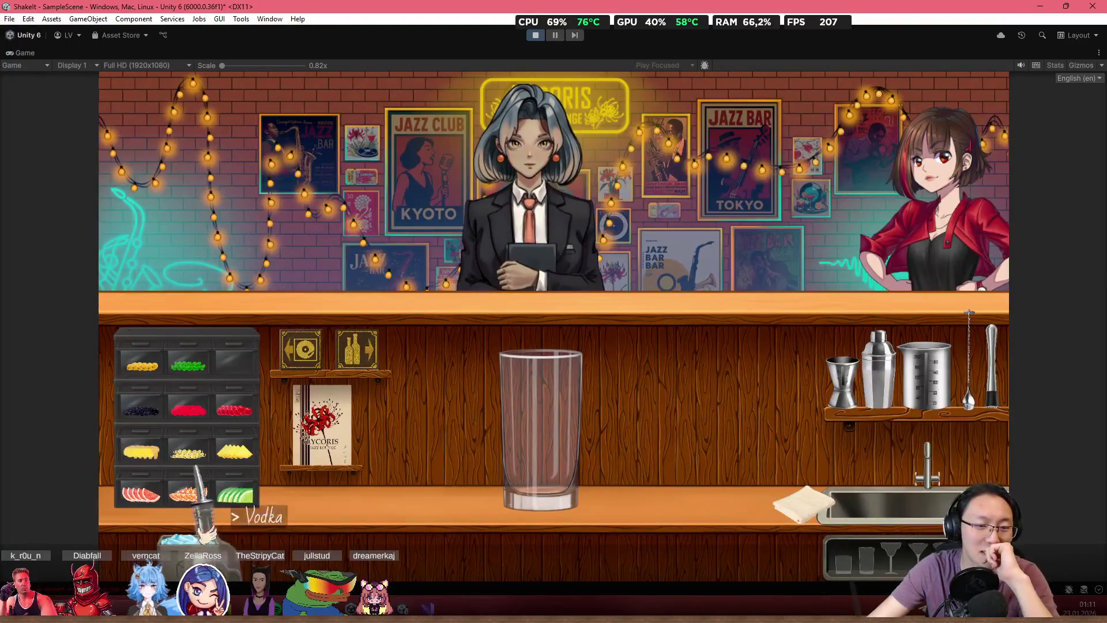
mouse_move(239, 513)
left_mouse_down()
mouse_move(620, 366)
mouse_move(614, 319)
mouse_move(721, 297)
mouse_move(631, 279)
left_mouse_up()
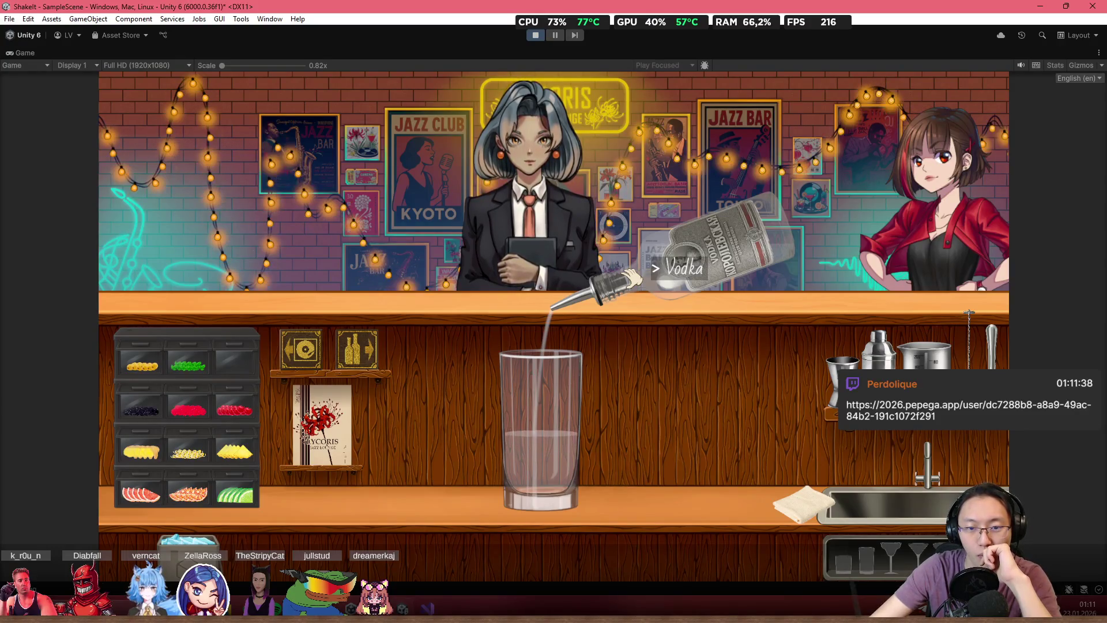
mouse_move(633, 278)
left_mouse_down()
mouse_move(632, 292)
mouse_move(641, 270)
mouse_move(710, 292)
mouse_move(707, 271)
mouse_move(657, 314)
left_mouse_up()
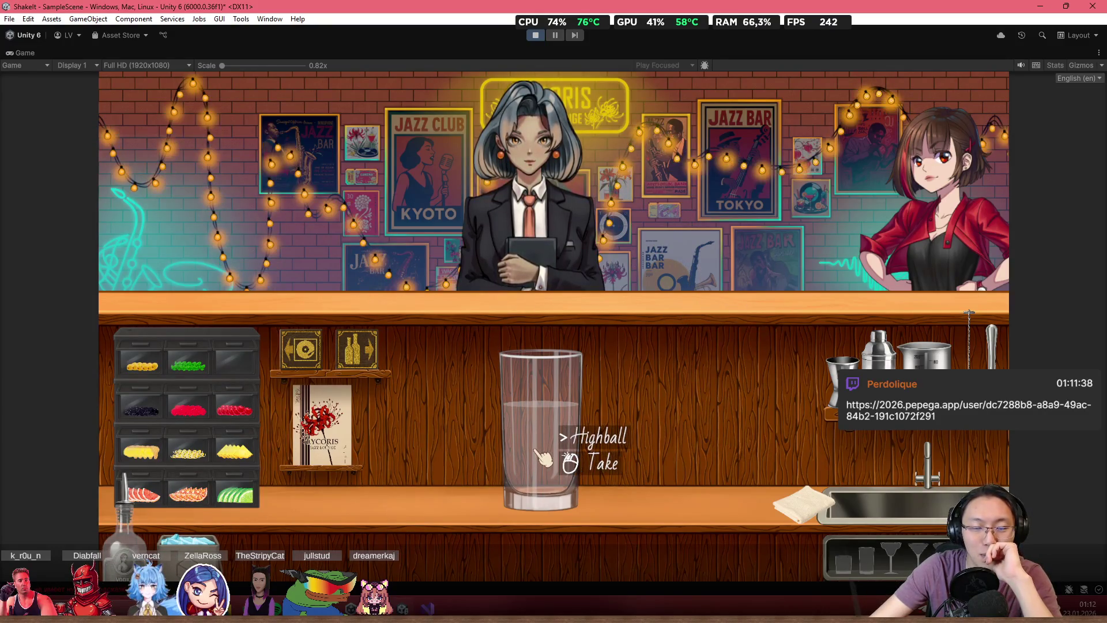
left_click_drag(552, 456, 562, 273)
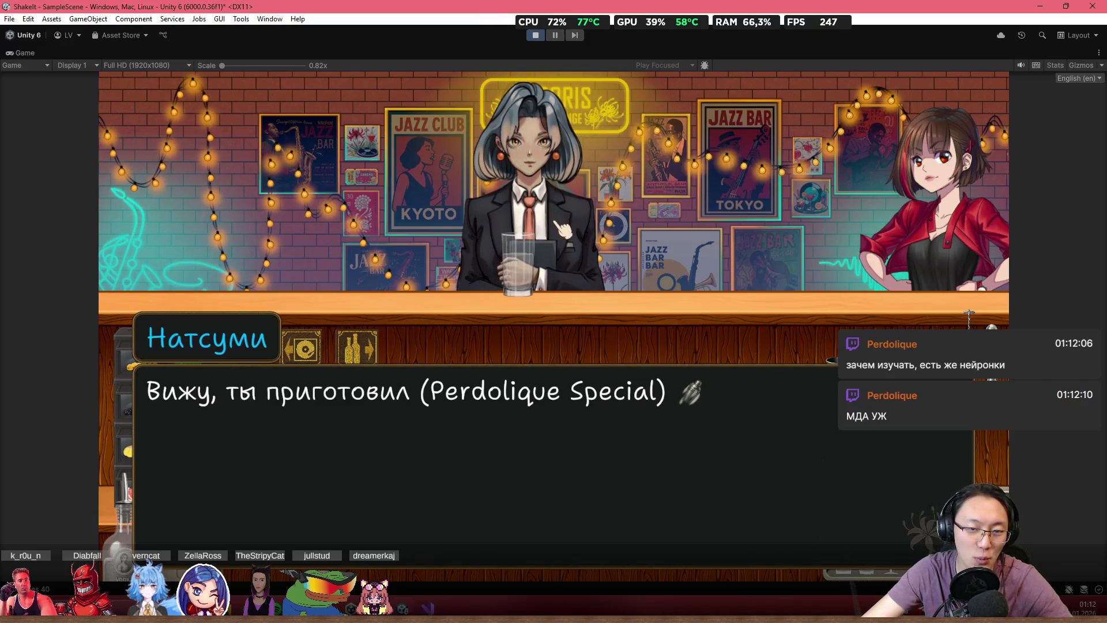
- Read the customer's feedback to the final cocktail verdict, then switch to the 2026-tracker in Chrome
left_click(539, 327)
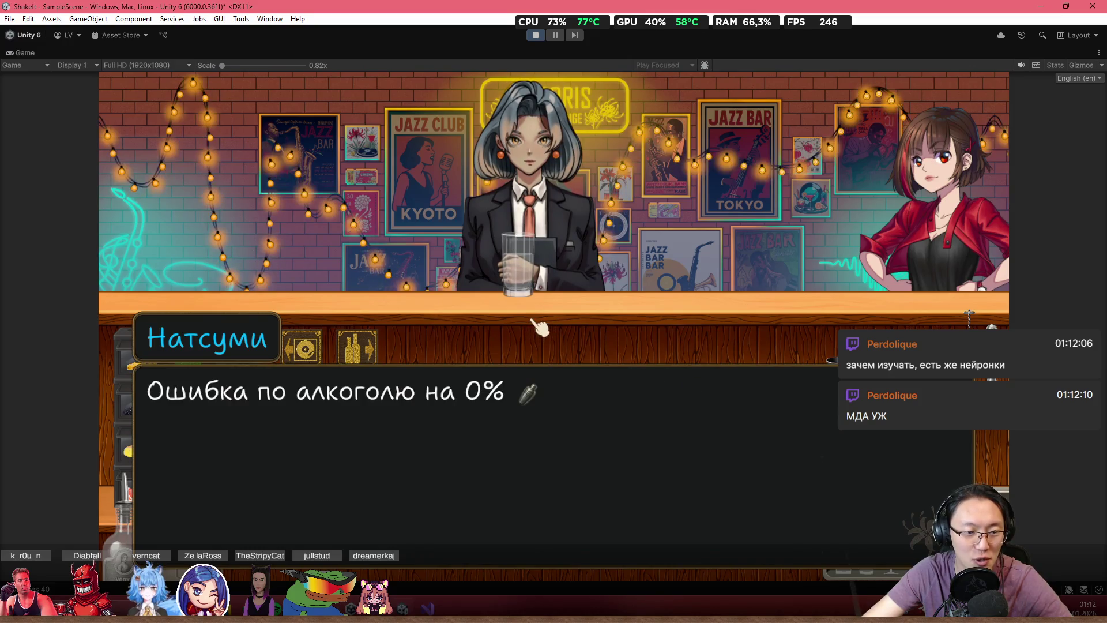
left_click(539, 327)
left_click(539, 327)
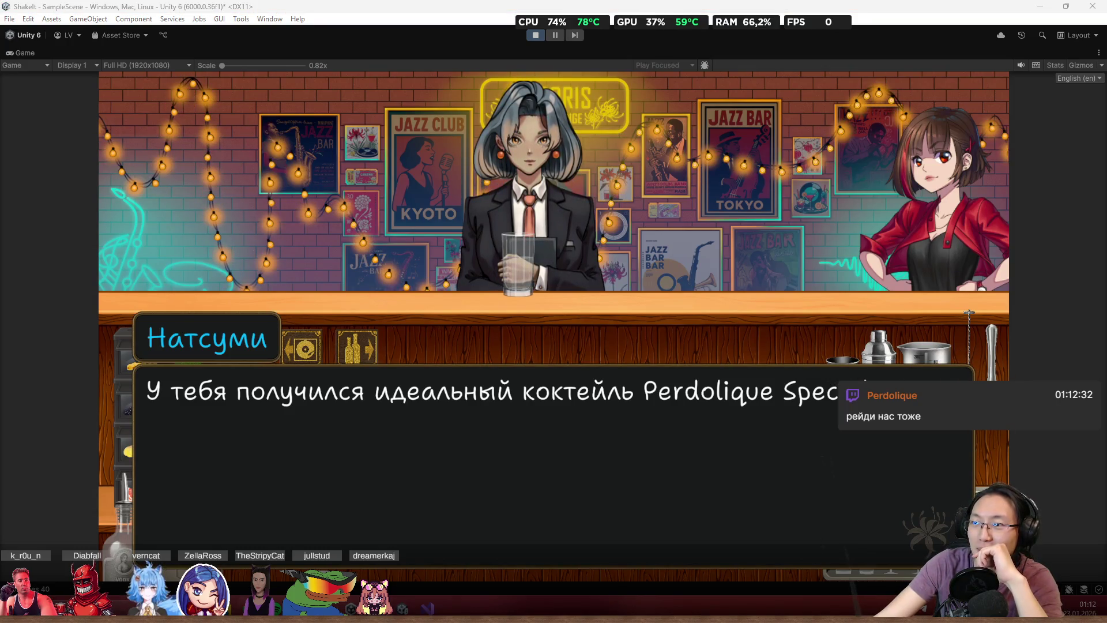
key("alt+Tab")
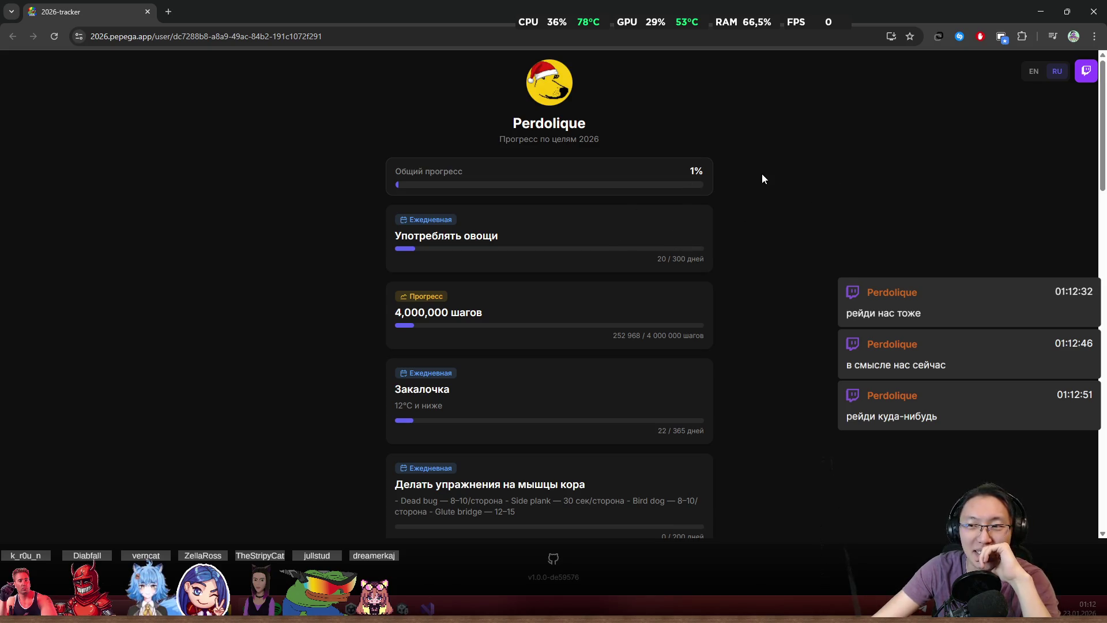
left_click_drag(396, 235, 467, 237)
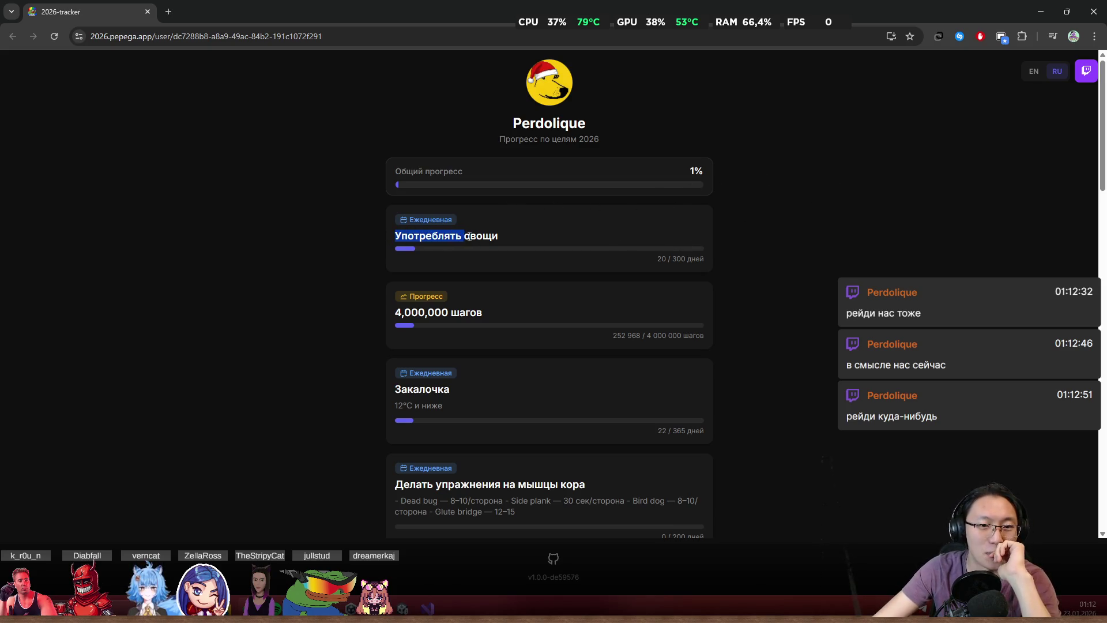
left_click(547, 247)
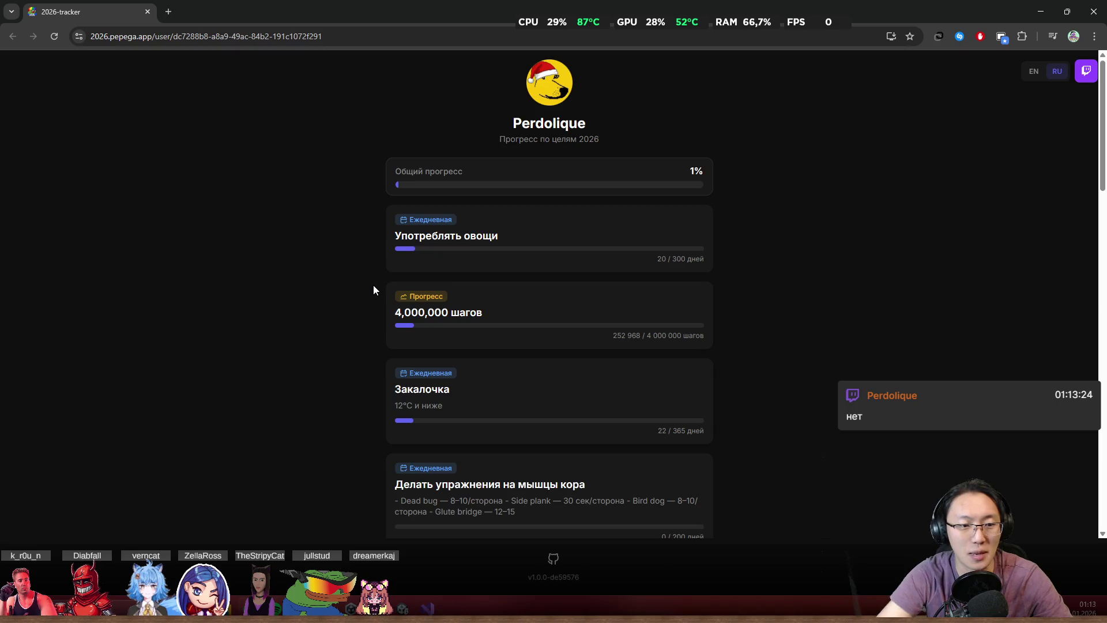
key("super")
- Launch Paint from the Start search and maximize its window
type("calc")
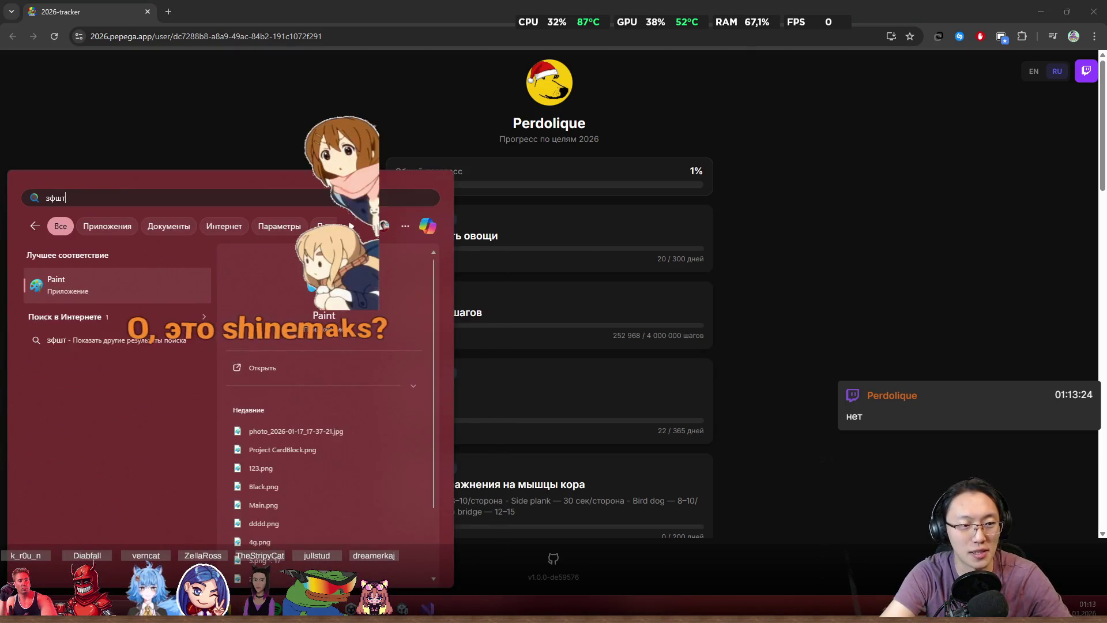
key("Return")
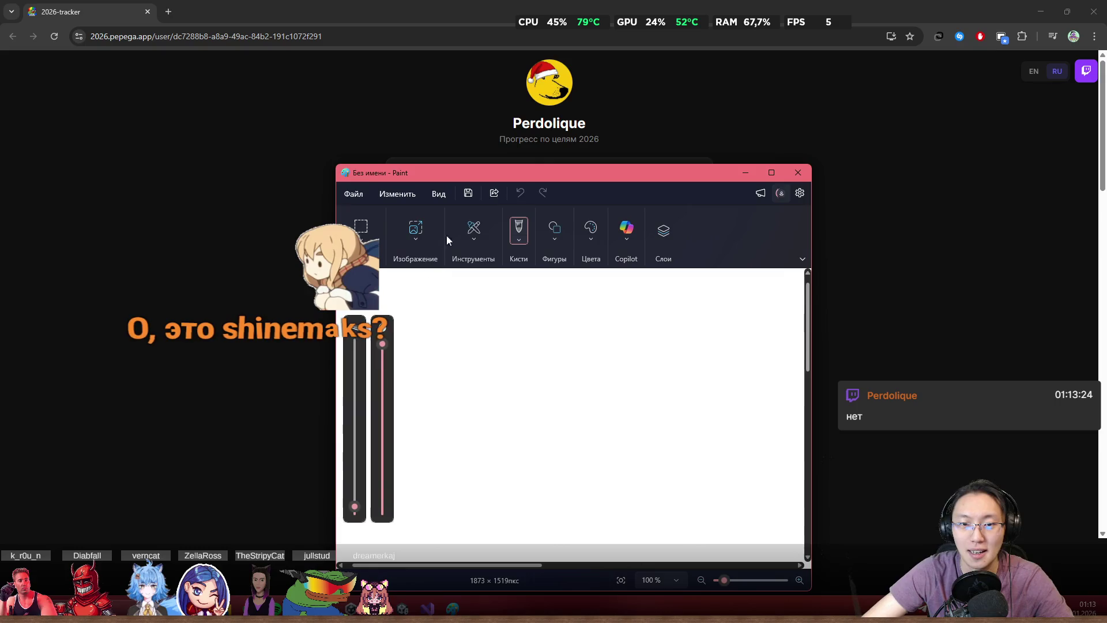
double_click(496, 177)
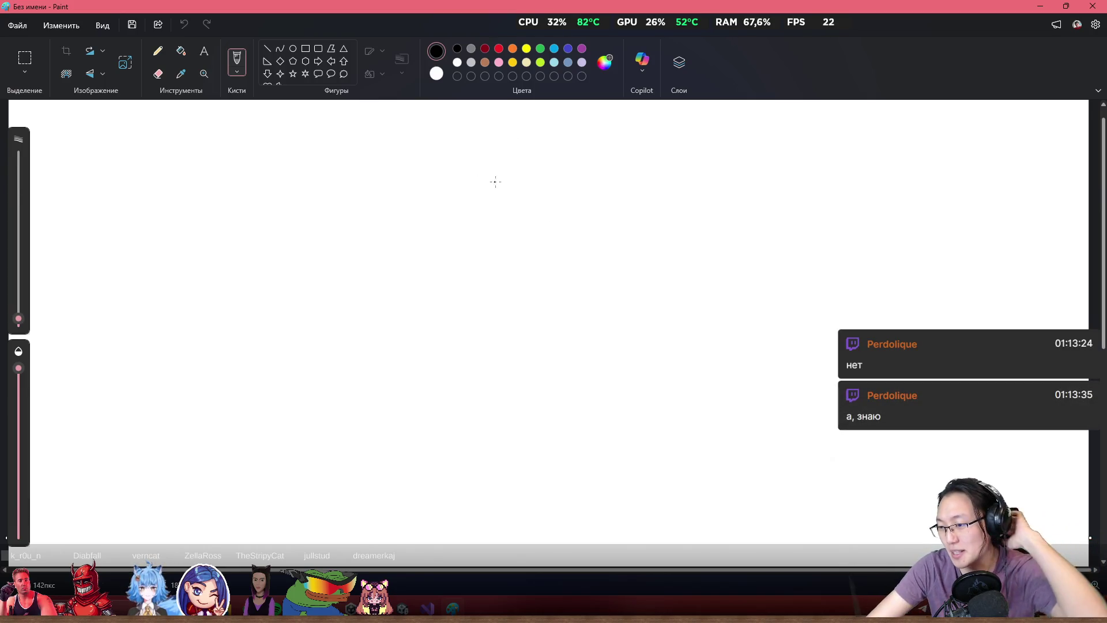
- Draw the plate circle with dividing lines and labels овощи, Углев and Белки
mouse_move(513, 148)
left_mouse_down()
mouse_move(579, 456)
mouse_move(503, 137)
mouse_move(500, 449)
left_mouse_up()
key("ctrl+z")
left_click_drag(518, 134, 518, 430)
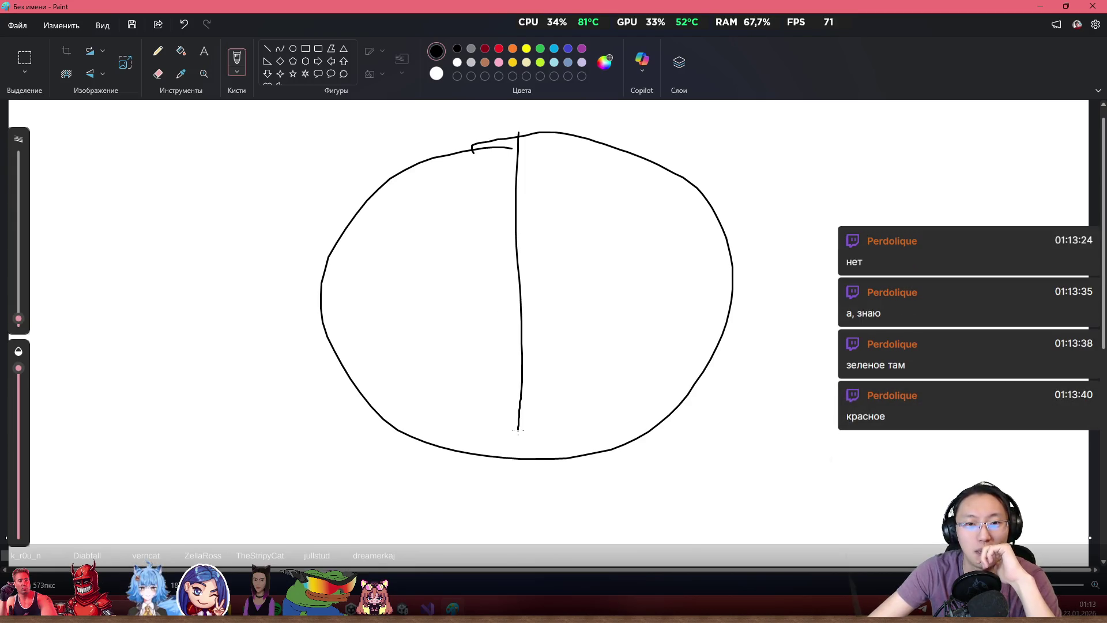
mouse_move(539, 223)
left_mouse_down()
mouse_move(581, 207)
mouse_move(606, 242)
mouse_move(650, 250)
left_mouse_up()
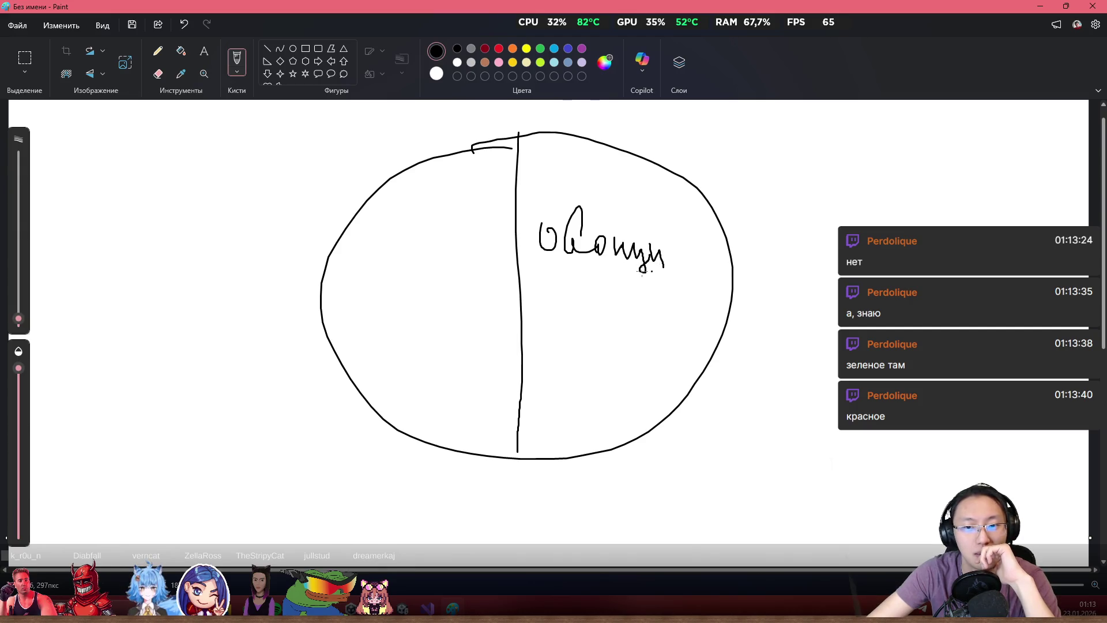
left_click_drag(517, 298, 359, 301)
mouse_move(394, 358)
left_mouse_down()
mouse_move(393, 379)
mouse_move(438, 348)
mouse_move(471, 365)
left_mouse_up()
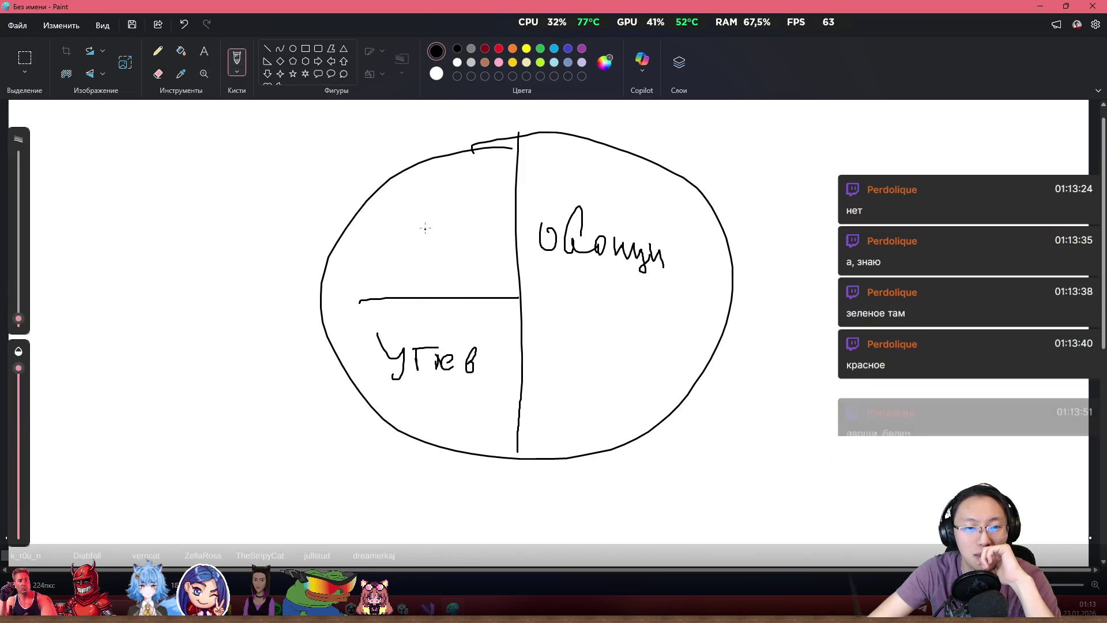
left_click_drag(403, 218, 483, 242)
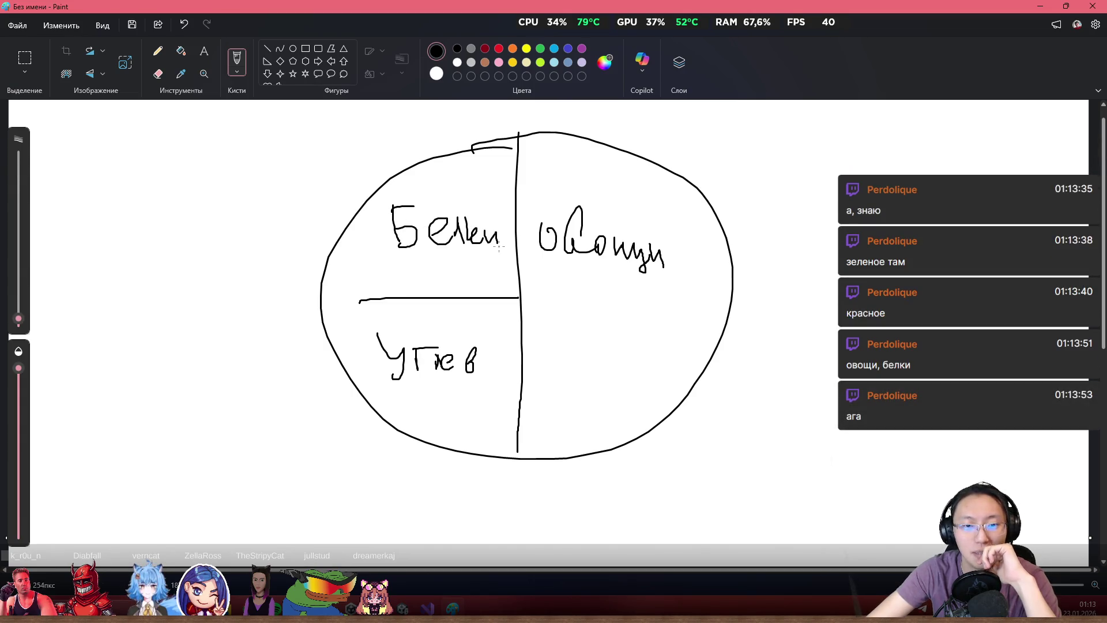
- Draw an arrow pointing at the plate, undoing attempted outlines of the vegetables half
left_click_drag(845, 139, 761, 221)
mouse_move(764, 176)
left_mouse_down()
mouse_move(755, 228)
mouse_move(805, 220)
left_mouse_up()
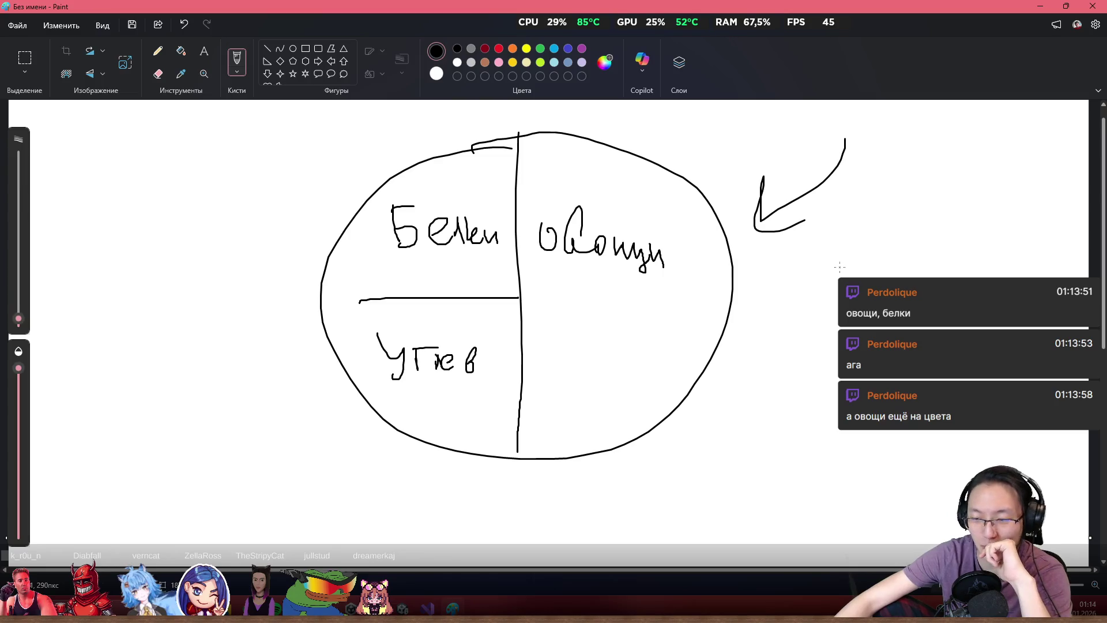
mouse_move(554, 170)
left_mouse_down()
mouse_move(522, 429)
mouse_move(721, 230)
mouse_move(594, 179)
left_mouse_up()
key("ctrl+z")
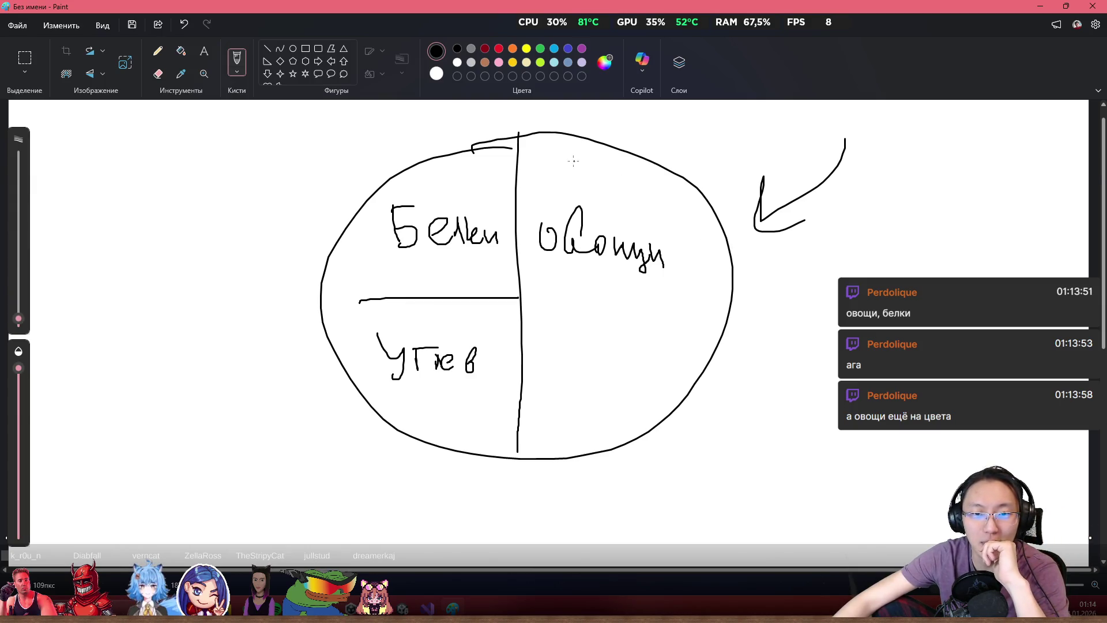
mouse_move(539, 155)
left_mouse_down()
mouse_move(632, 177)
mouse_move(708, 271)
mouse_move(611, 419)
mouse_move(527, 354)
mouse_move(526, 186)
left_mouse_up()
key("ctrl+z")
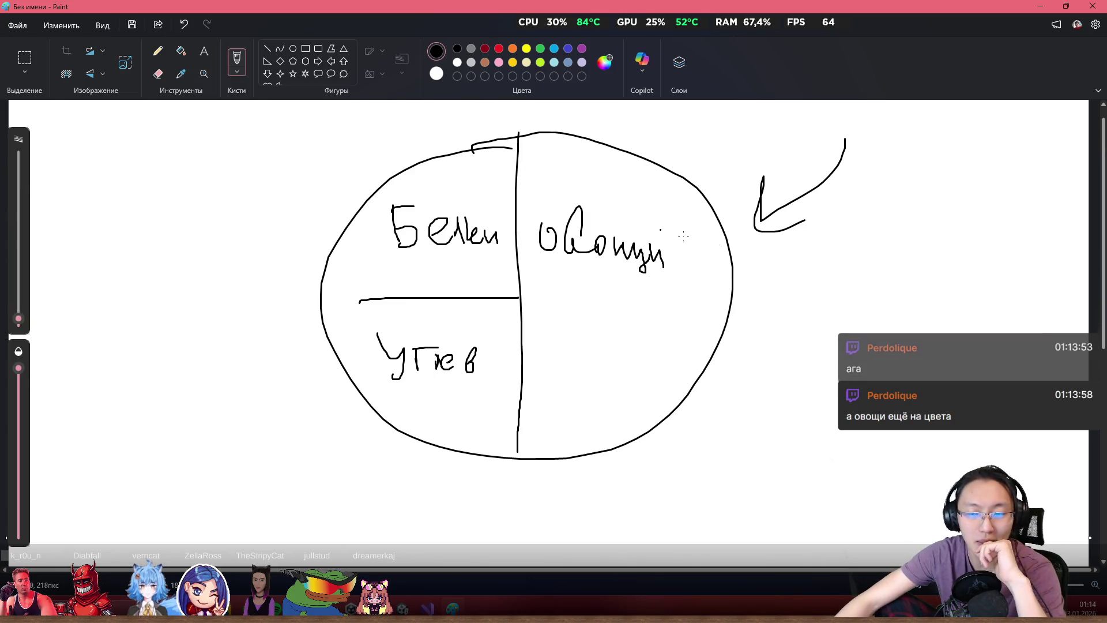
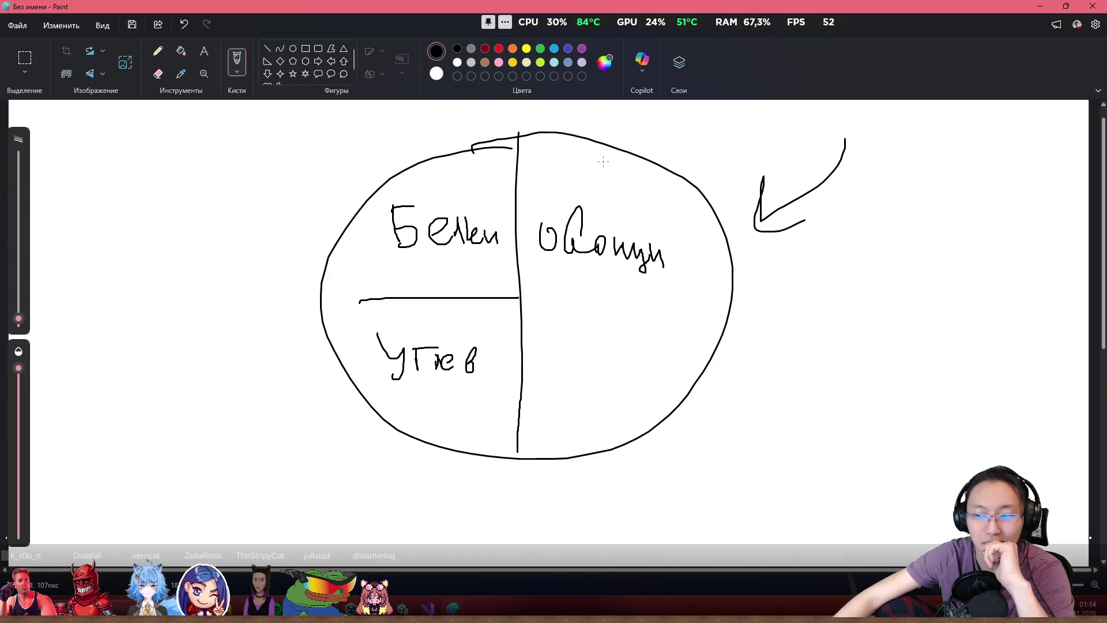
- Take Paint out of full screen so the goal-tracker page shows, then close the sketch
mouse_move(946, 5)
left_mouse_down()
mouse_move(700, 75)
mouse_move(665, 99)
left_mouse_up()
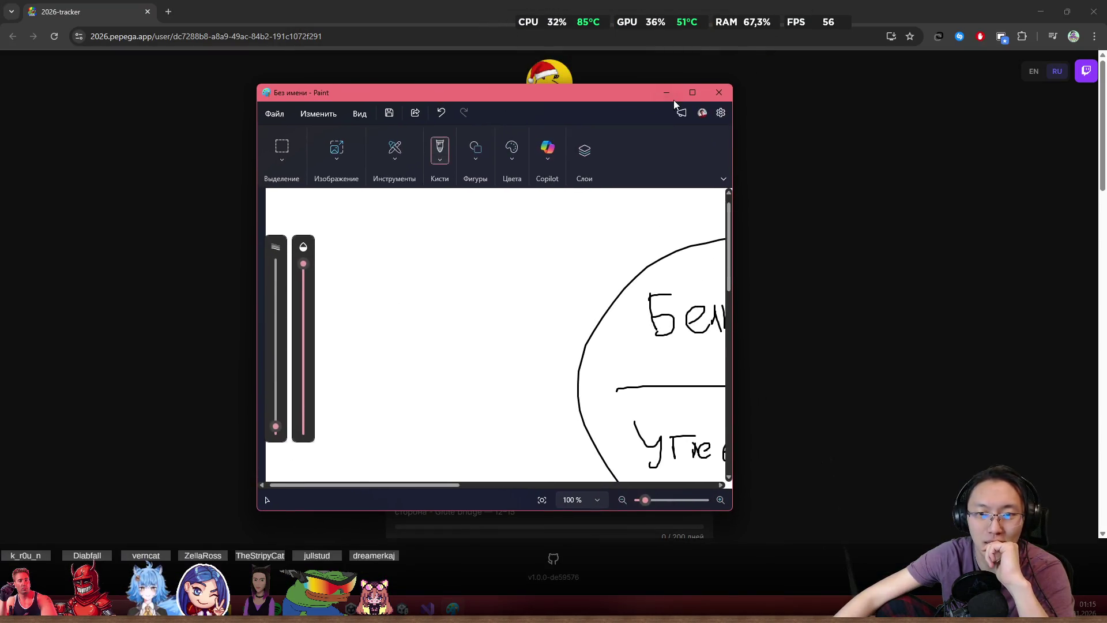
left_click(719, 93)
- Discard the Paint sketch without saving and scroll the goal profile page
left_click(510, 329)
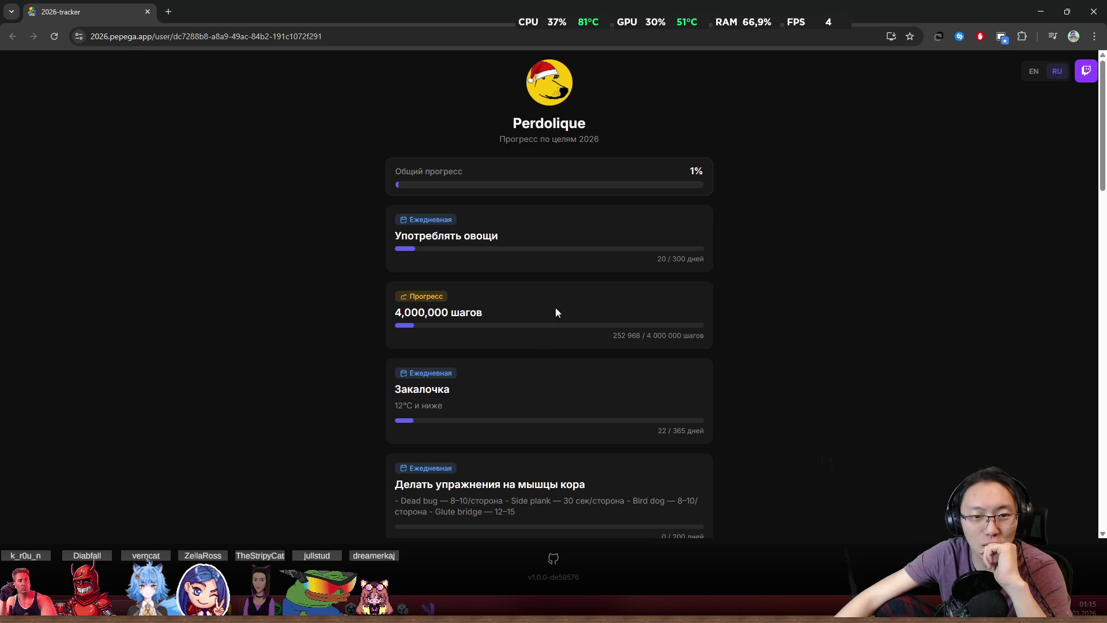
middle_click(445, 324)
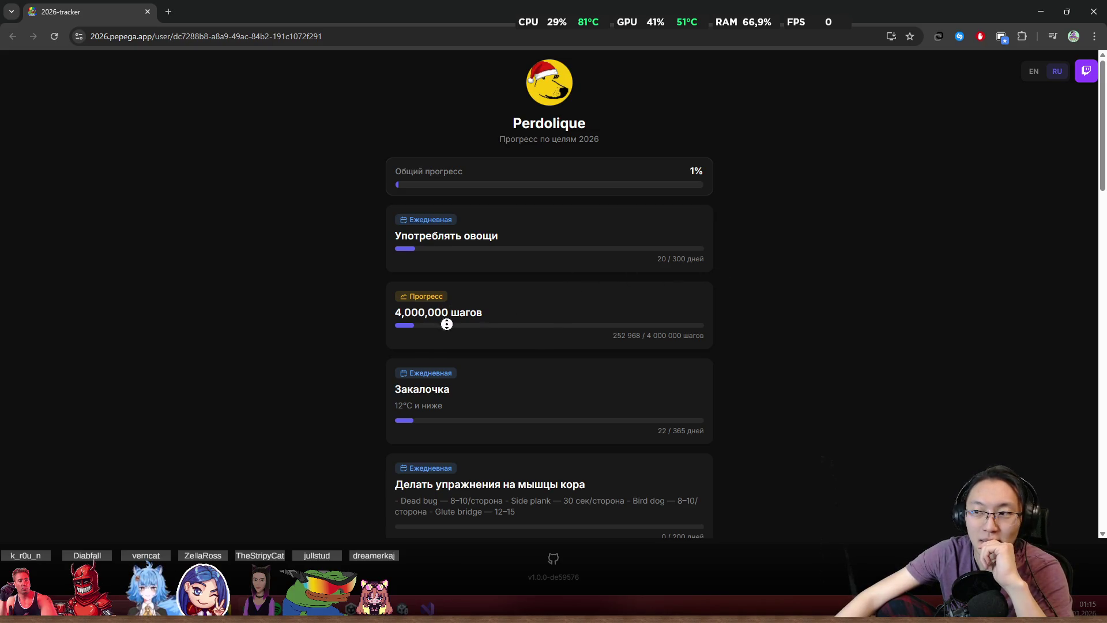
left_click_drag(402, 302, 455, 302)
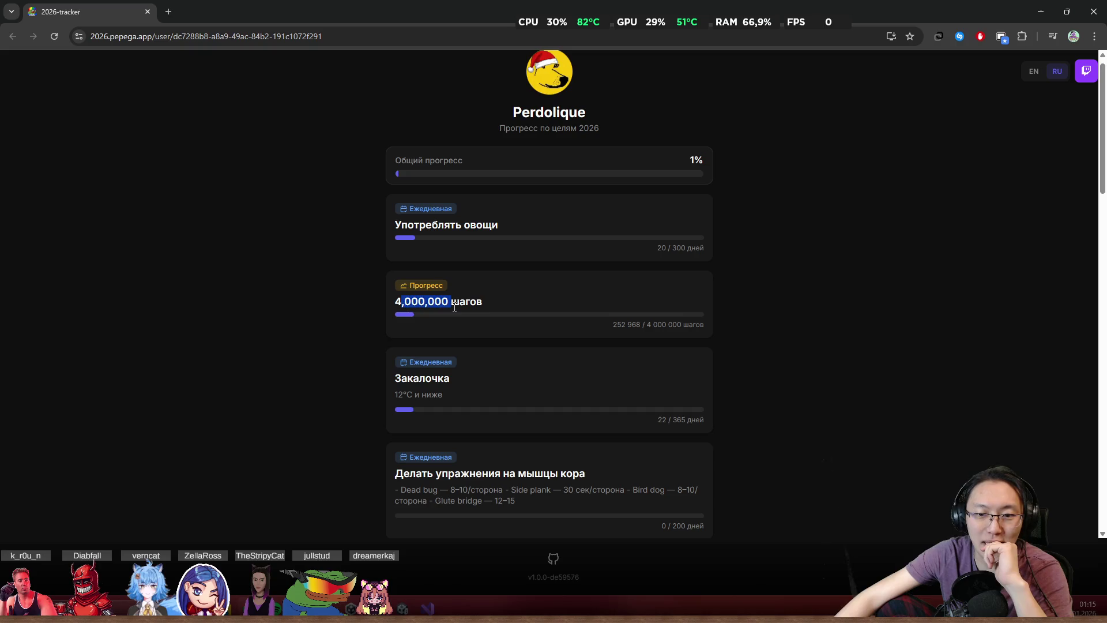
- Highlight the 252 968 step count, then open and close the notifications and calendar panel
left_click(489, 306)
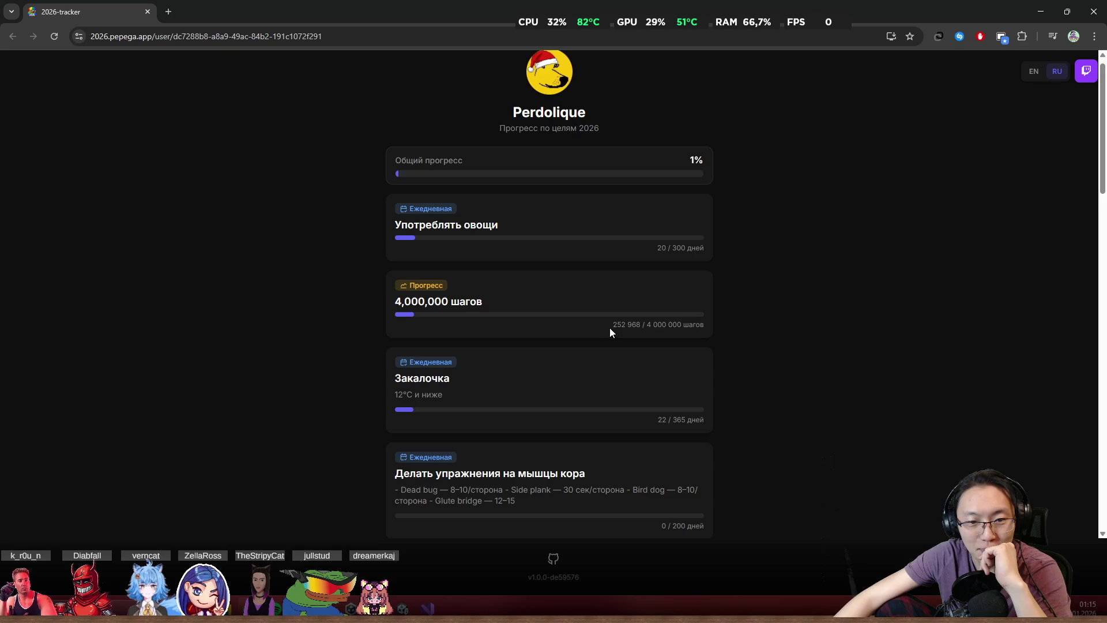
left_click_drag(608, 327, 640, 333)
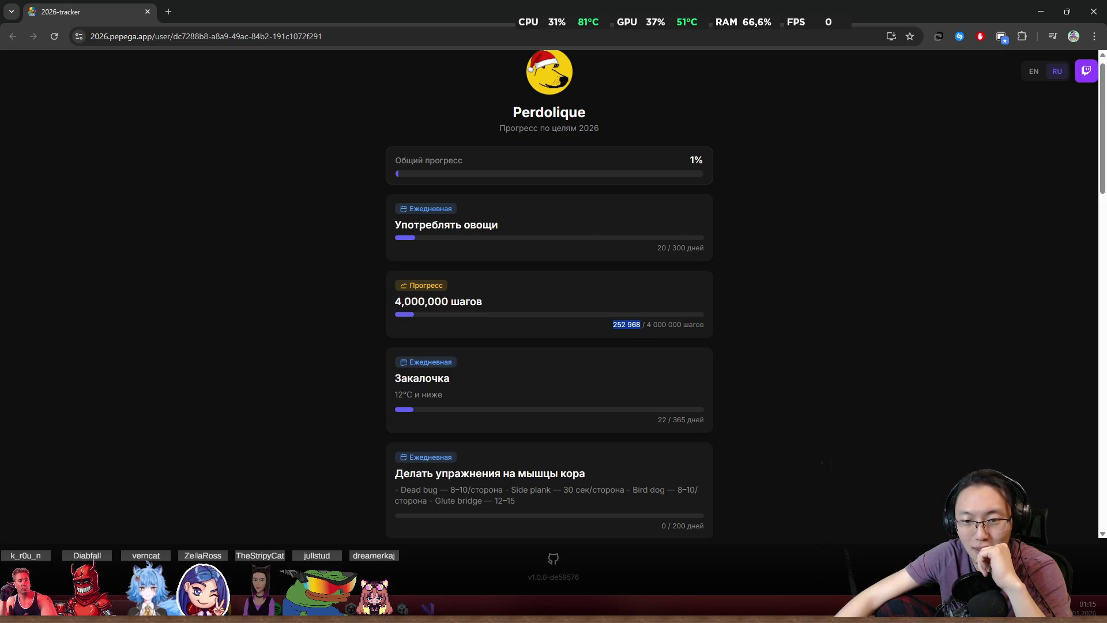
left_click(1088, 606)
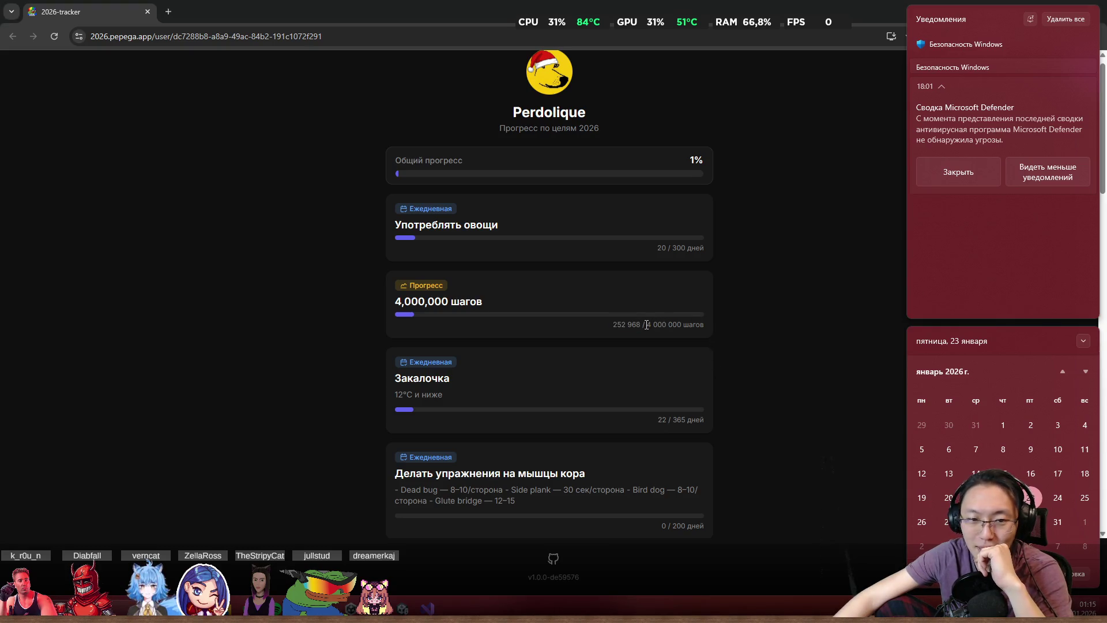
left_click(518, 338)
- Scroll down and highlight the Закалочка 22 / 365 count and the core-exercise goal text
scroll(565, 398, "down", 1)
scroll(452, 361, "down", 1)
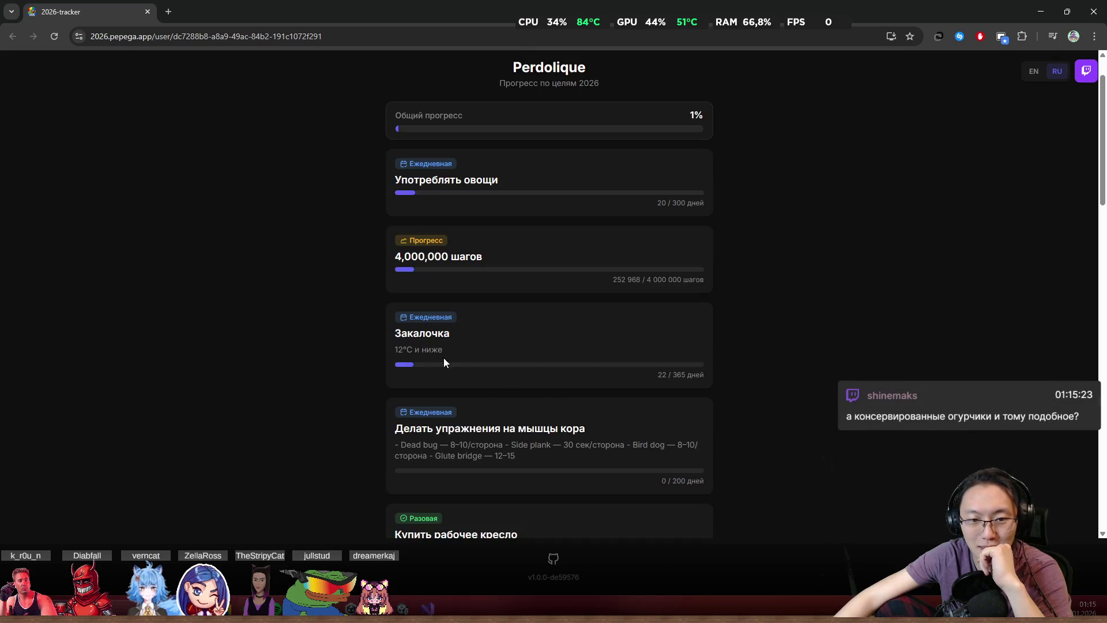
middle_click(338, 341)
scroll(347, 361, "down", 1)
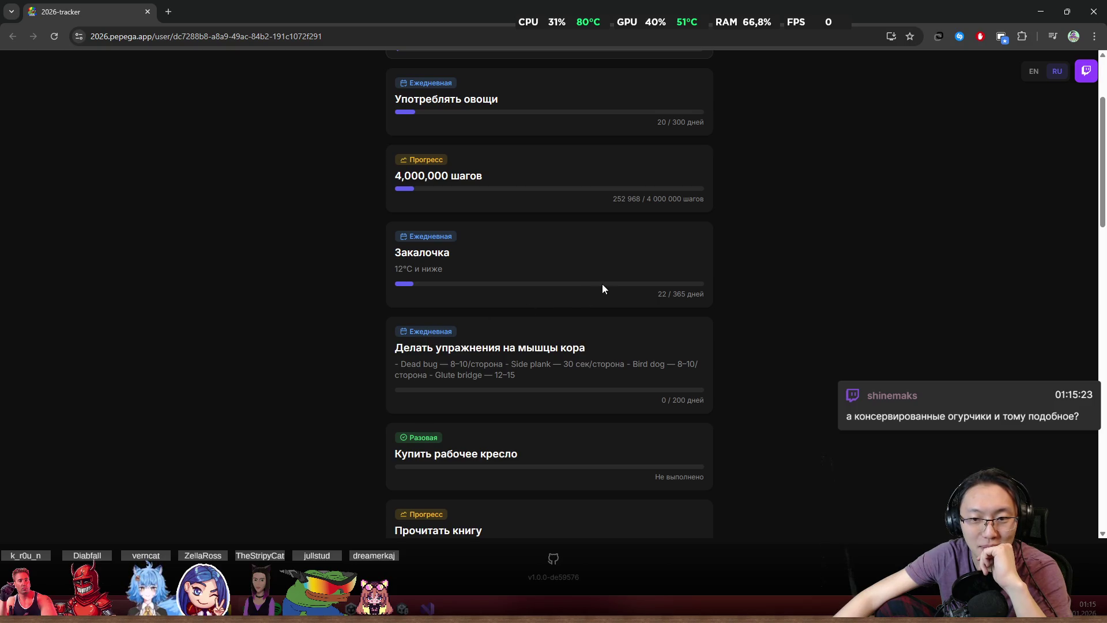
left_click_drag(668, 296, 700, 295)
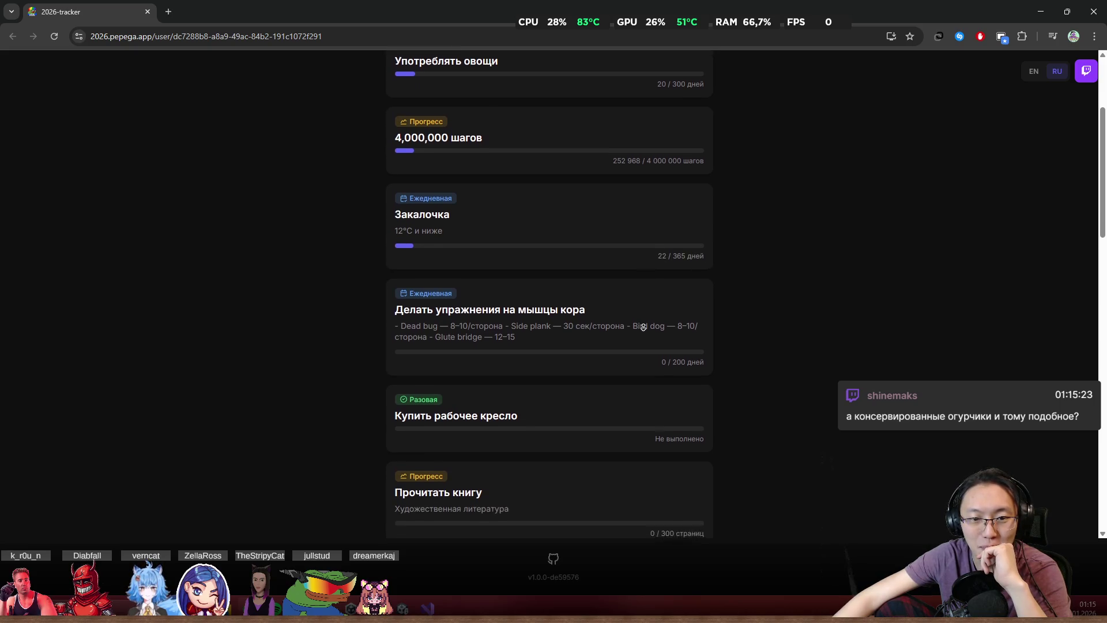
mouse_move(395, 259)
left_mouse_down()
mouse_move(468, 271)
mouse_move(586, 255)
left_mouse_up()
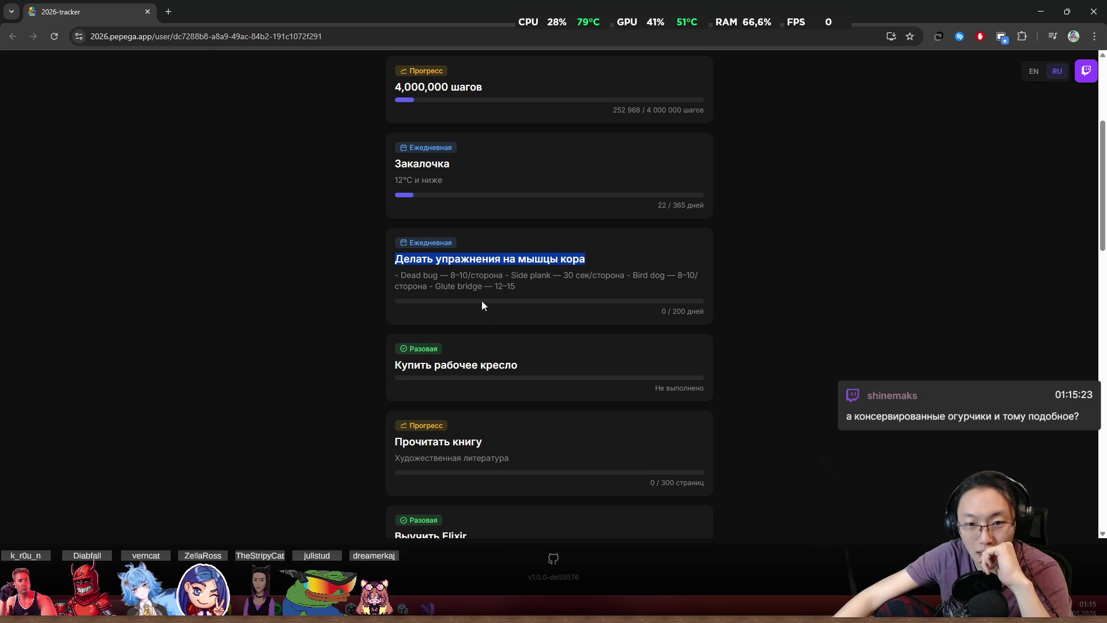
left_click(609, 310)
- Read the core-exercise description, highlighting its Glute bridge line
scroll(605, 323, "down", 1)
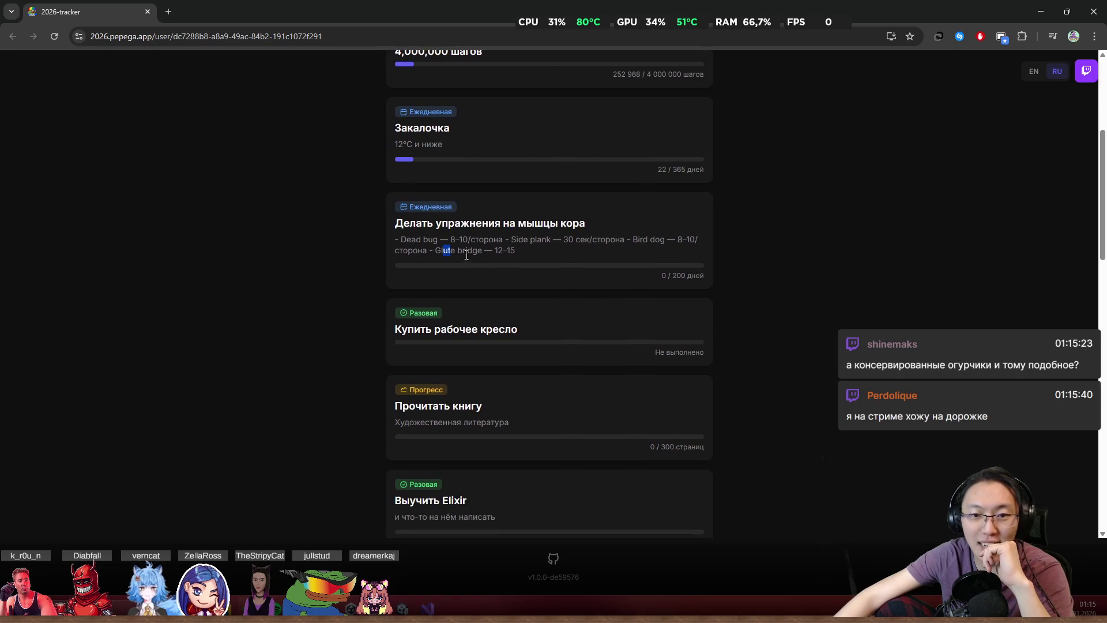
left_click_drag(443, 250, 588, 273)
left_click(589, 273)
left_click_drag(413, 255, 642, 282)
left_click(648, 282)
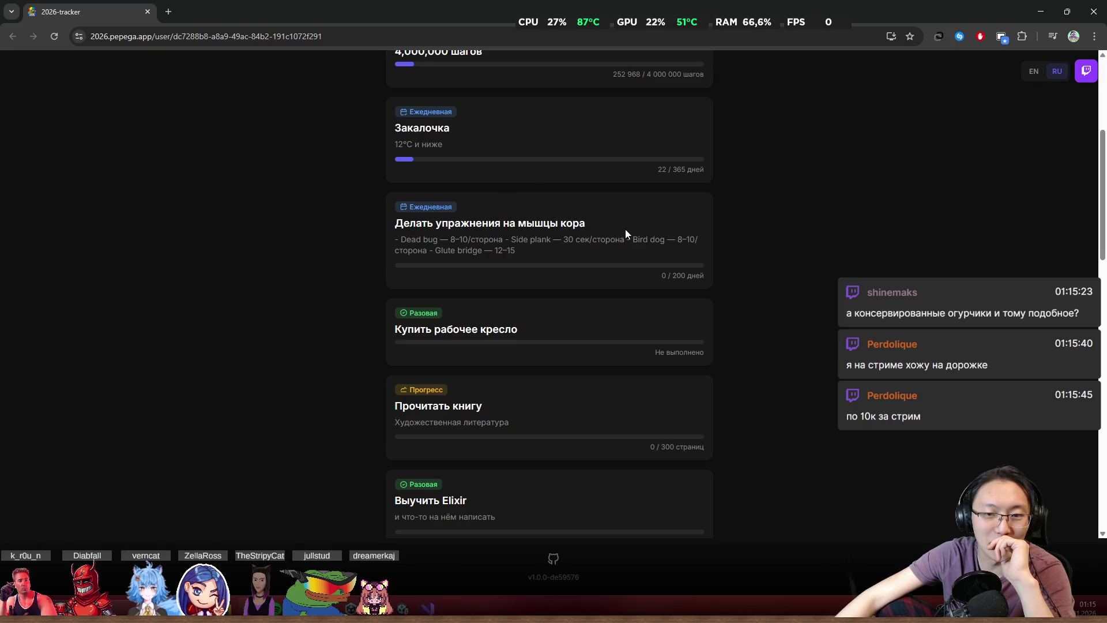
scroll(625, 230, "down", 1)
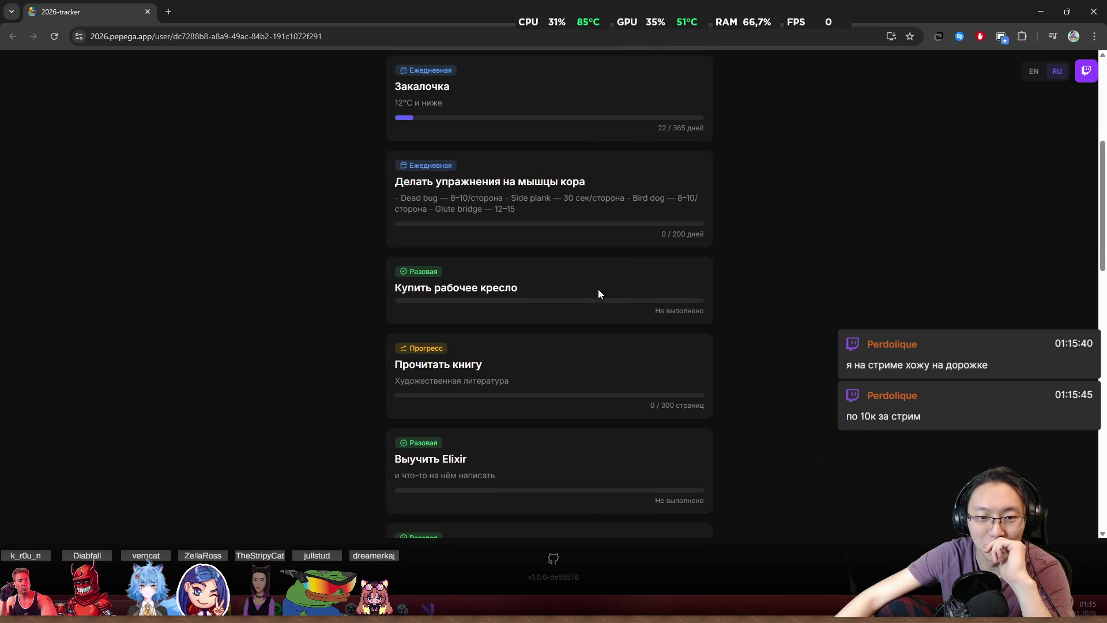
mouse_move(420, 206)
left_mouse_down()
mouse_move(598, 246)
mouse_move(475, 199)
mouse_move(403, 198)
mouse_move(562, 234)
left_mouse_up()
left_click(428, 276)
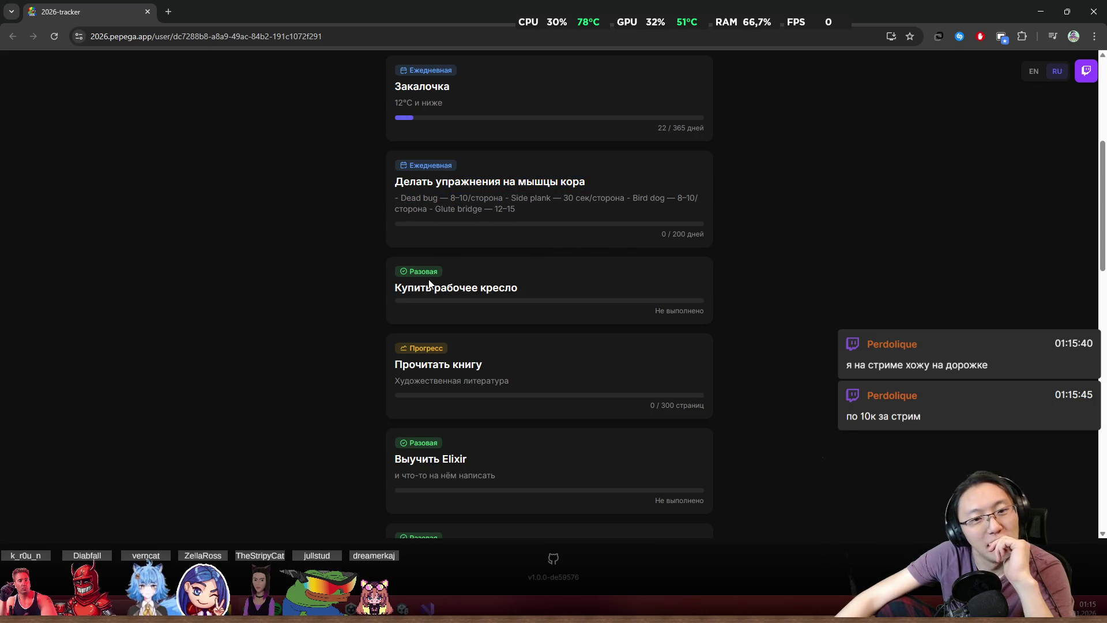
- Highlight the chair goal, then autoscroll down to the book goal's title and subtitle
left_click_drag(427, 288, 545, 309)
left_click(590, 321)
middle_click(581, 336)
left_click_drag(422, 310, 535, 338)
left_click(533, 324)
left_click(534, 338)
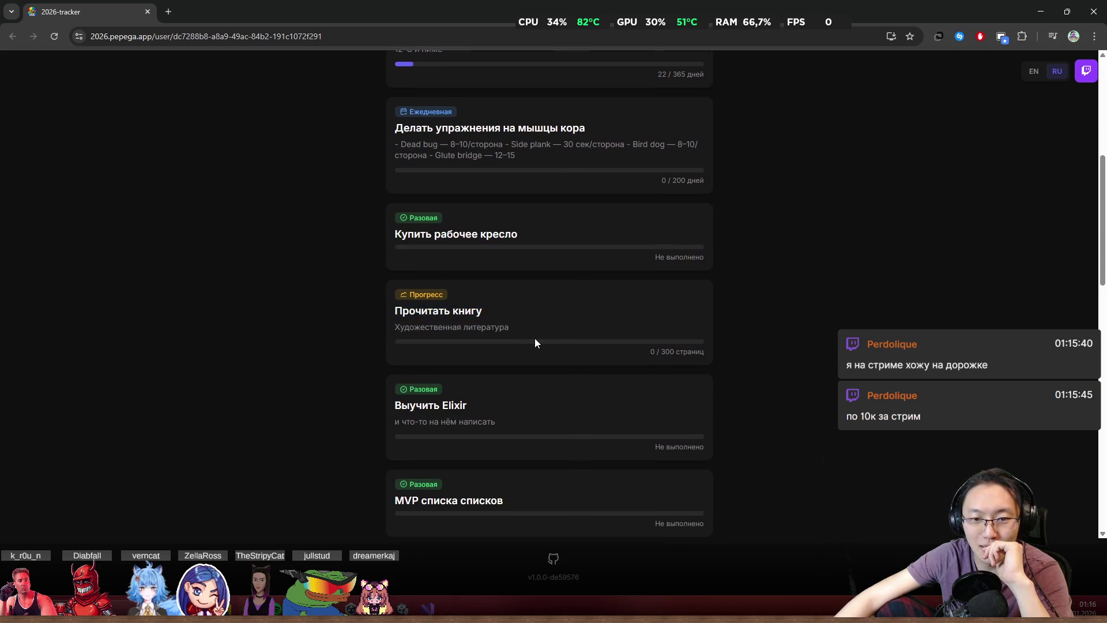
- Scroll further down to the Elixir goal and highlight its text
middle_click(497, 352)
scroll(412, 413, "down", 1)
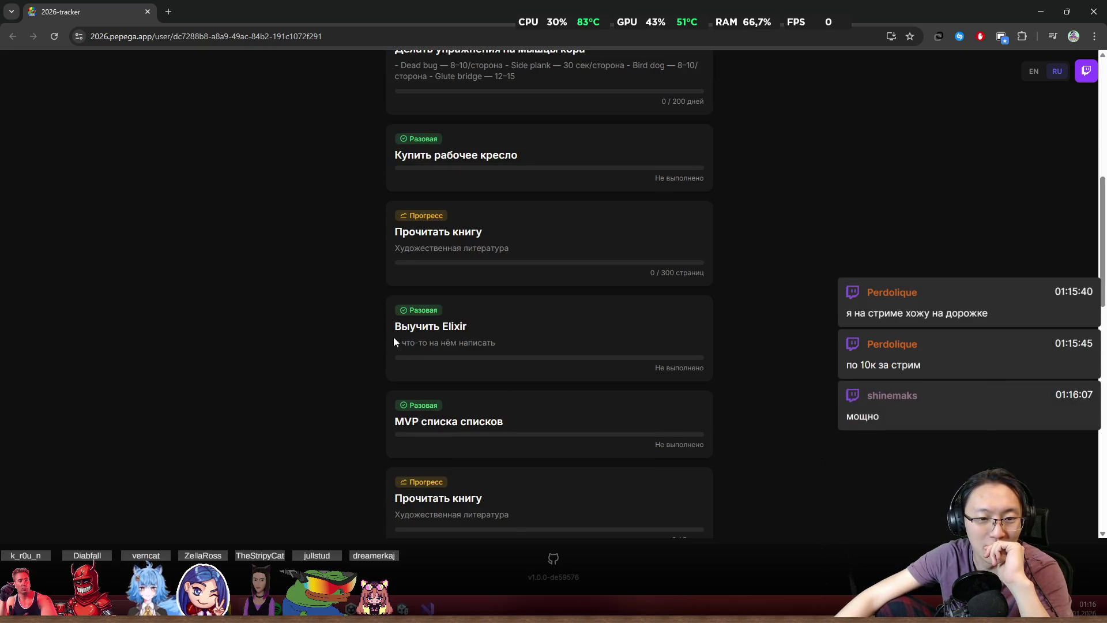
left_click_drag(439, 342, 485, 336)
left_click(492, 332)
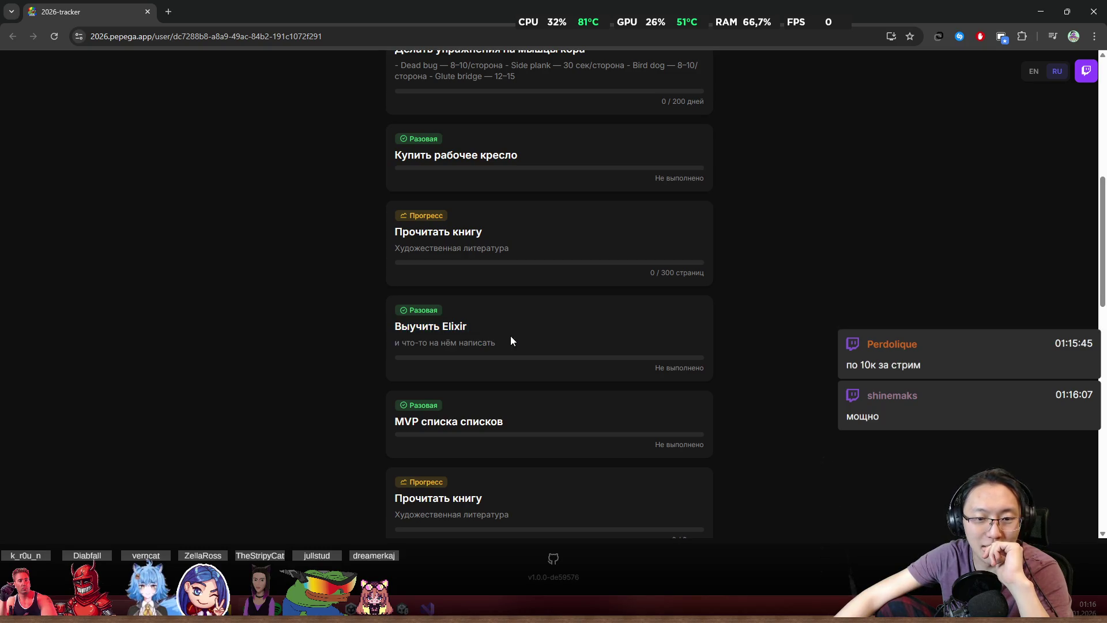
scroll(513, 349, "down", 2)
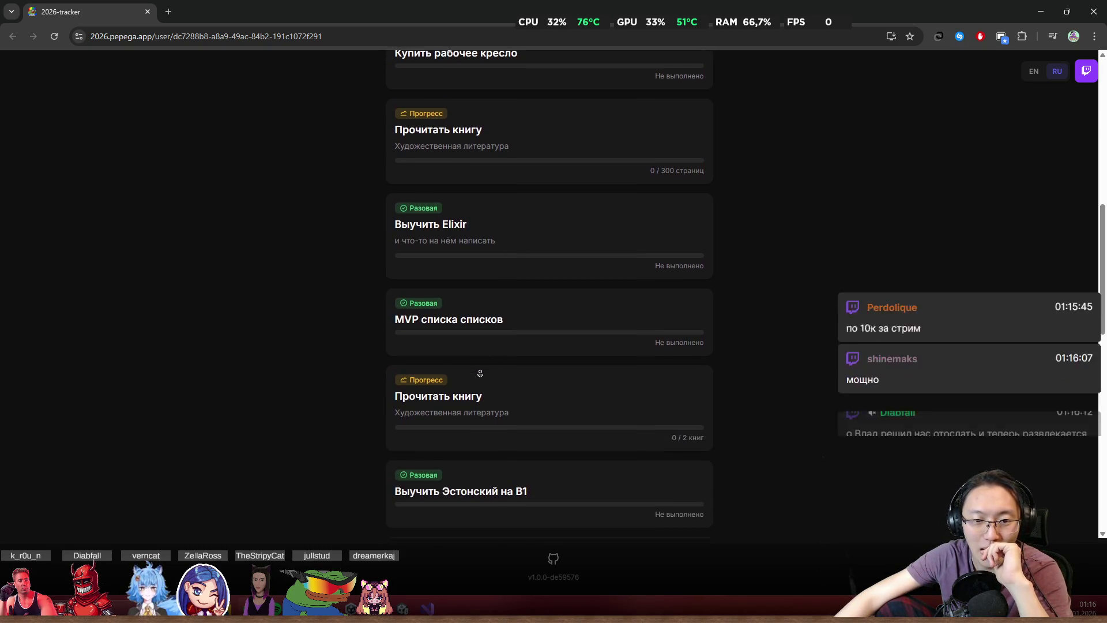
- Highlight the MVP списка списков title and select the Estonian goal's status line
left_click_drag(425, 306, 499, 326)
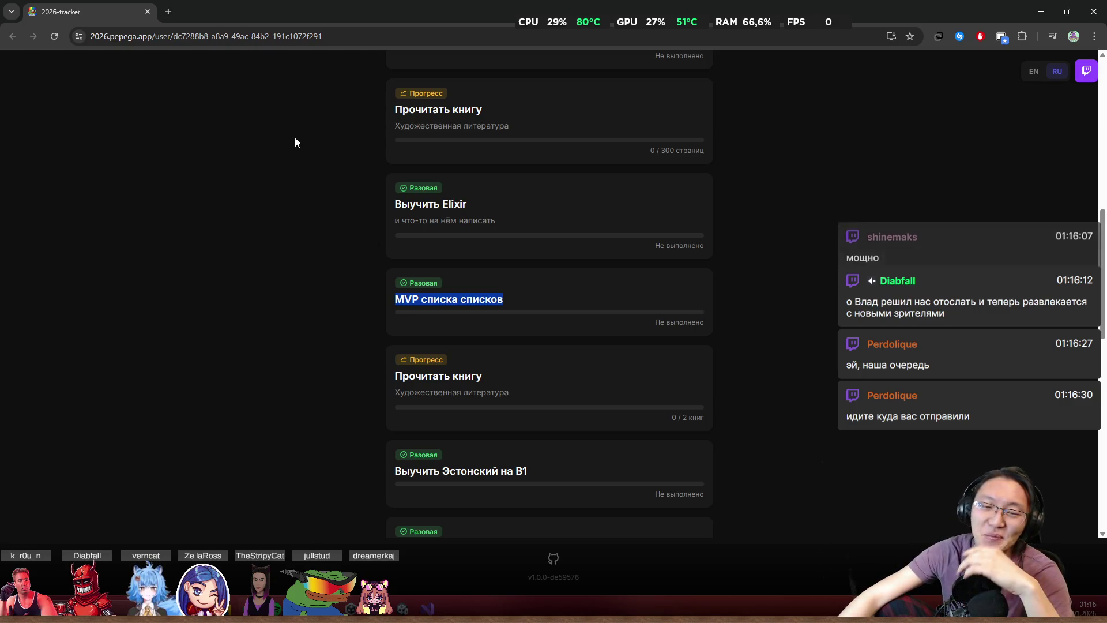
middle_click(559, 292)
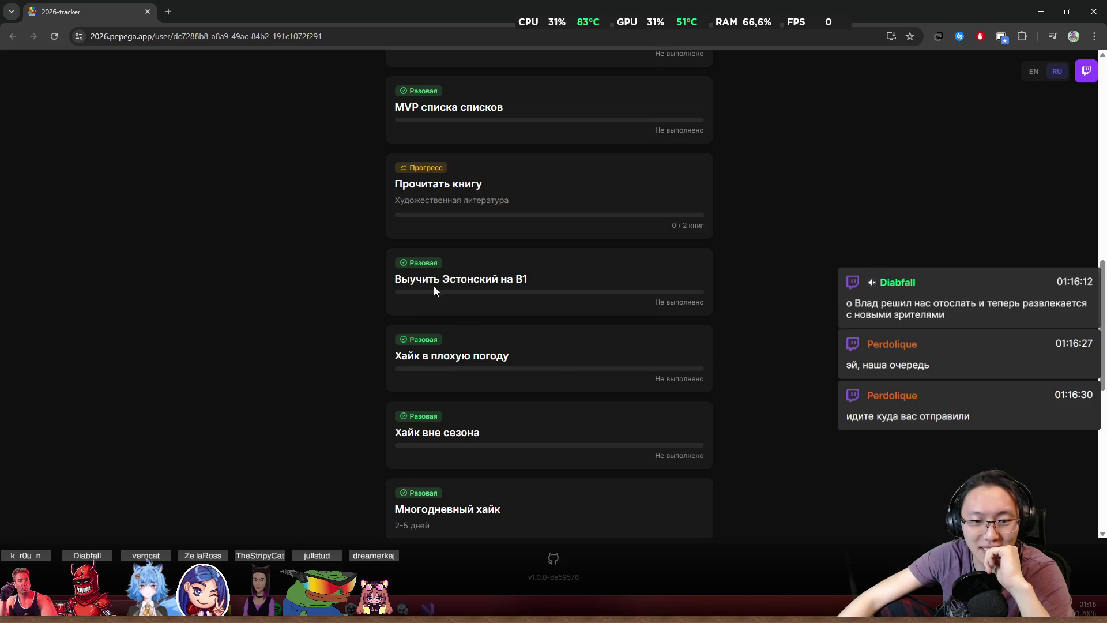
triple_click(550, 322)
scroll(519, 346, "down", 1)
- Highlight the Хайк в плохую погоду and Хайк вне сезона goal titles
left_click_drag(438, 332, 492, 339)
left_click_drag(391, 332, 512, 338)
left_click(568, 344)
scroll(479, 375, "down", 1)
left_click_drag(409, 321, 490, 334)
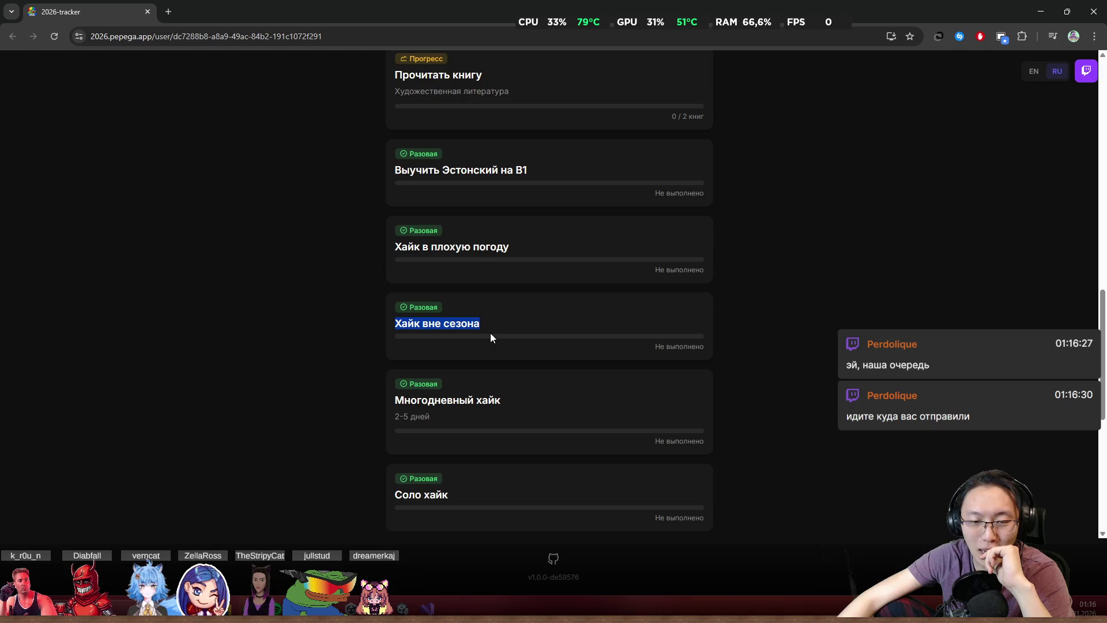
left_click(393, 330)
left_click_drag(392, 330, 480, 322)
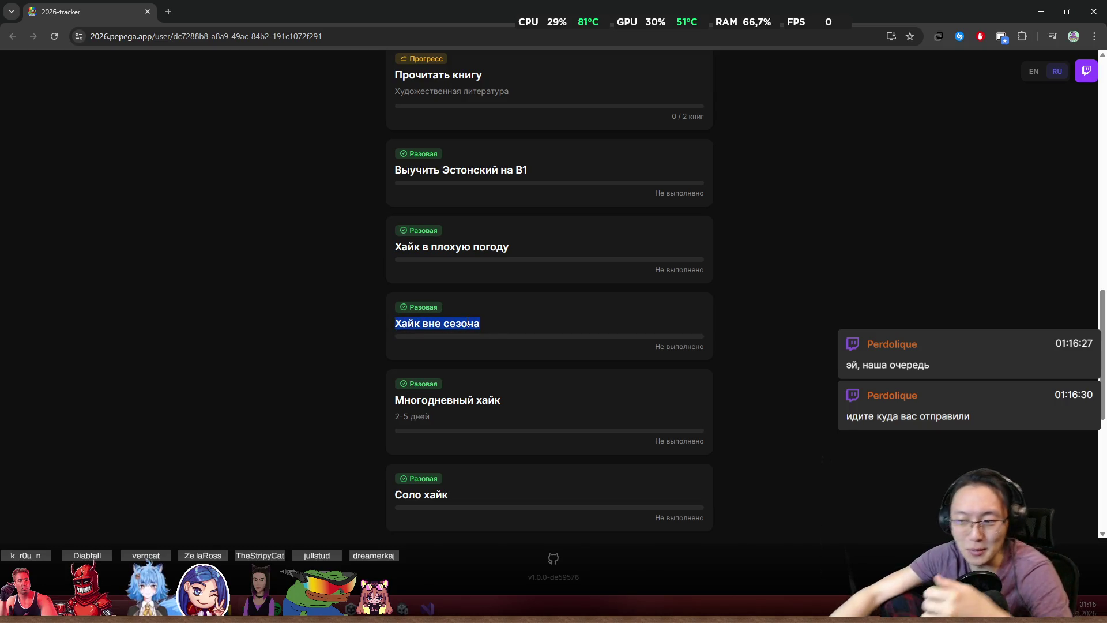
left_click(436, 255)
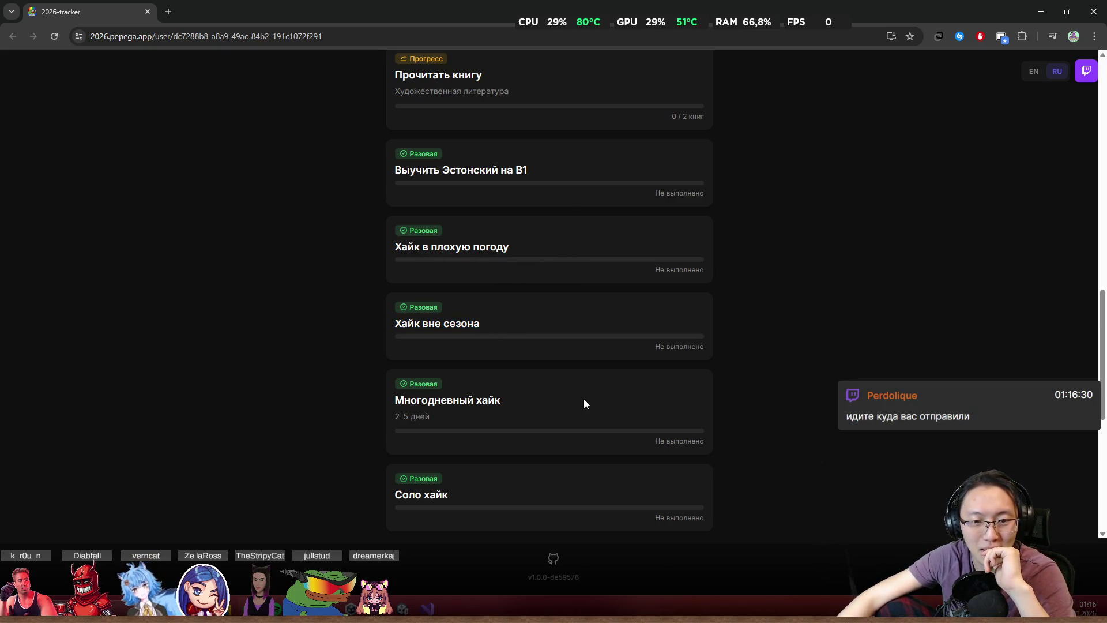
- Pass the Многодневный хайк goal and autoscroll down toward the hiking distance and last goals
scroll(546, 434, "down", 1)
left_click_drag(422, 338, 556, 355)
left_click(562, 350)
middle_click(540, 390)
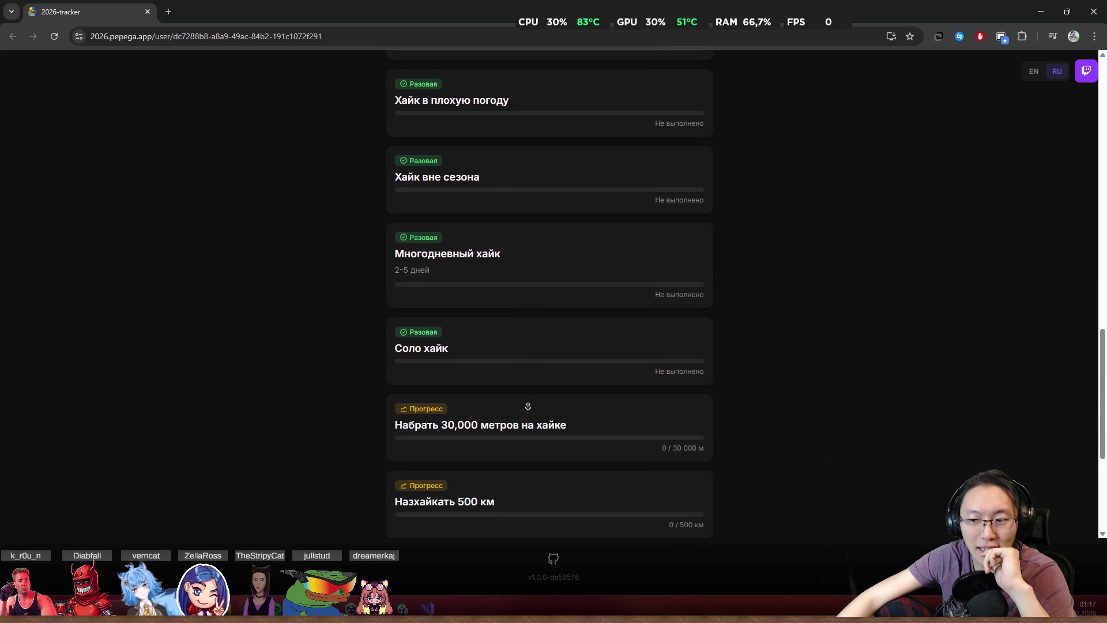
left_click(411, 330)
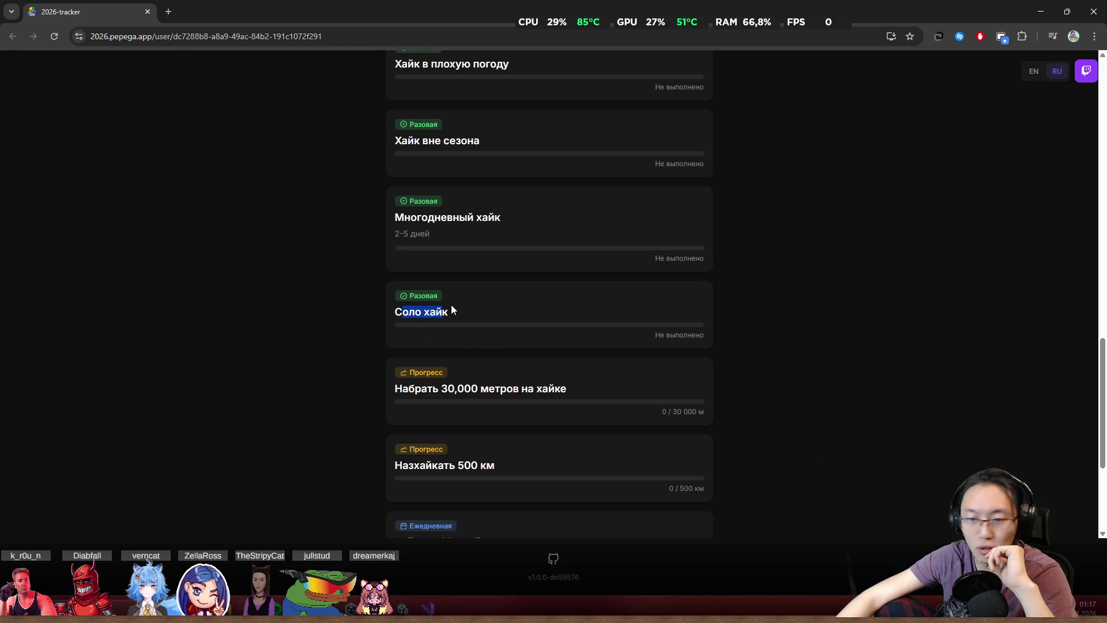
middle_click(528, 343)
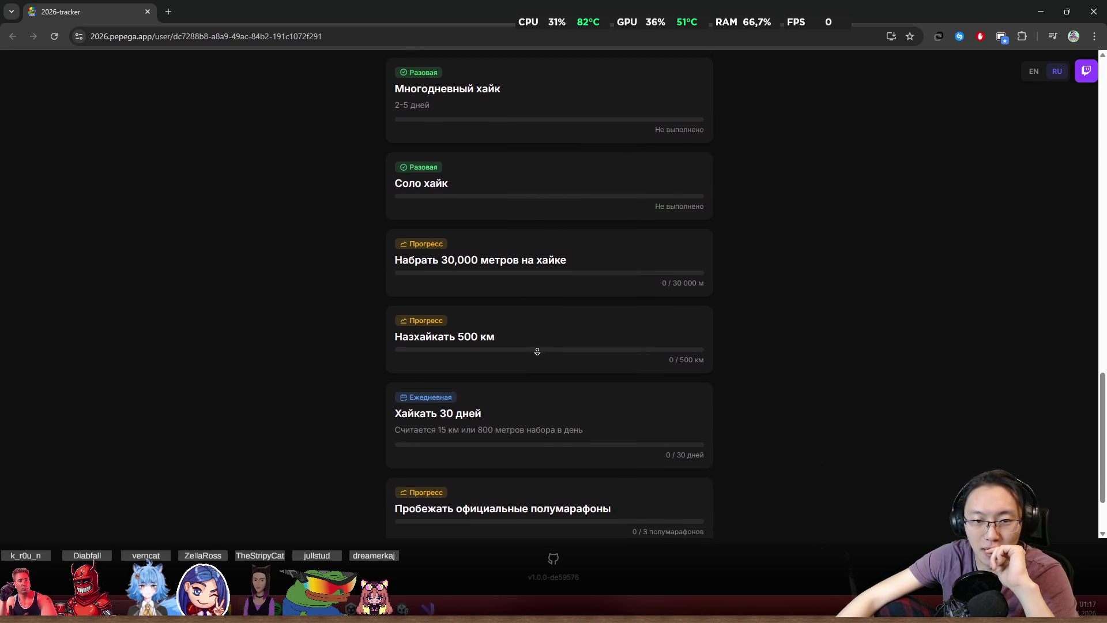
middle_click(538, 354)
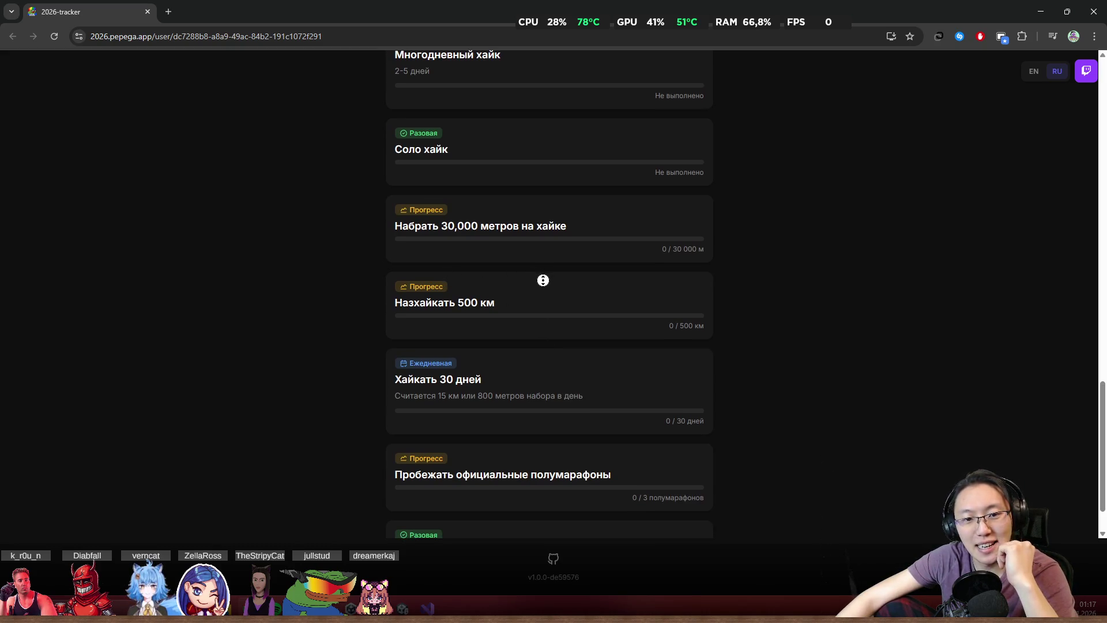
middle_click(503, 259)
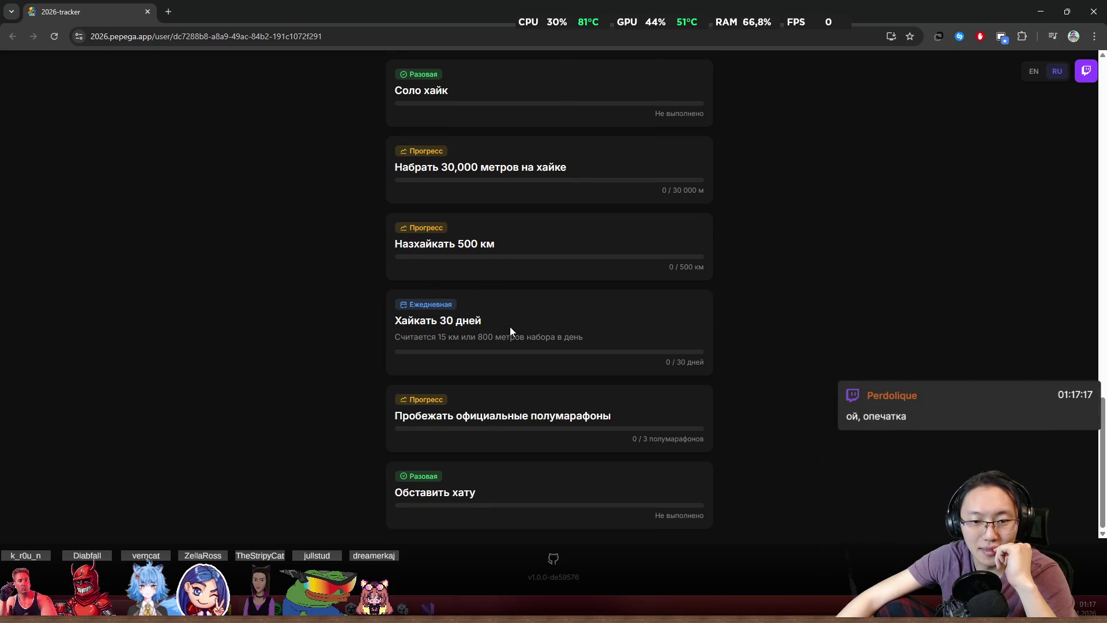
middle_click(460, 369)
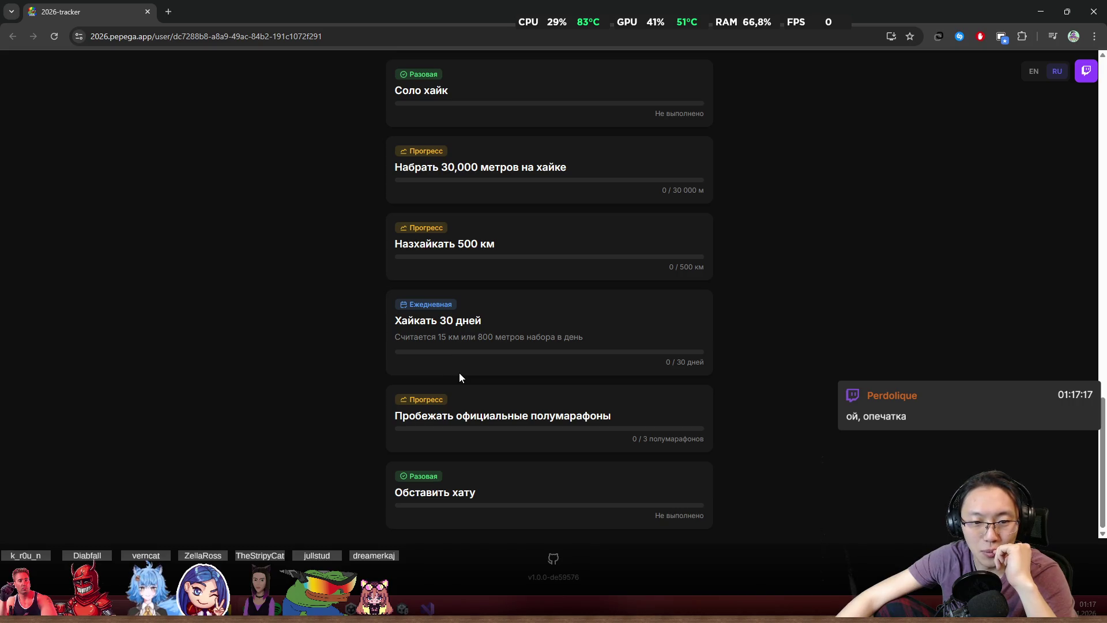
- Select the half-marathon goal title and its 0 / 3 полумарафонов progress
mouse_move(402, 415)
left_mouse_down()
mouse_move(592, 419)
mouse_move(571, 418)
mouse_move(635, 439)
mouse_move(712, 442)
left_mouse_up()
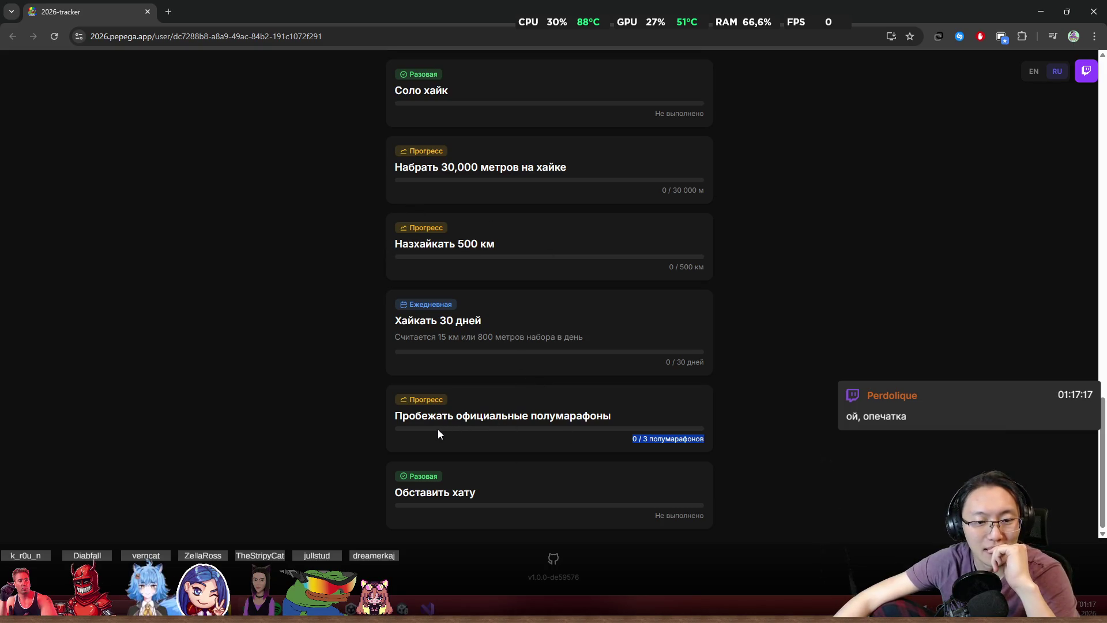
left_click_drag(439, 429, 575, 435)
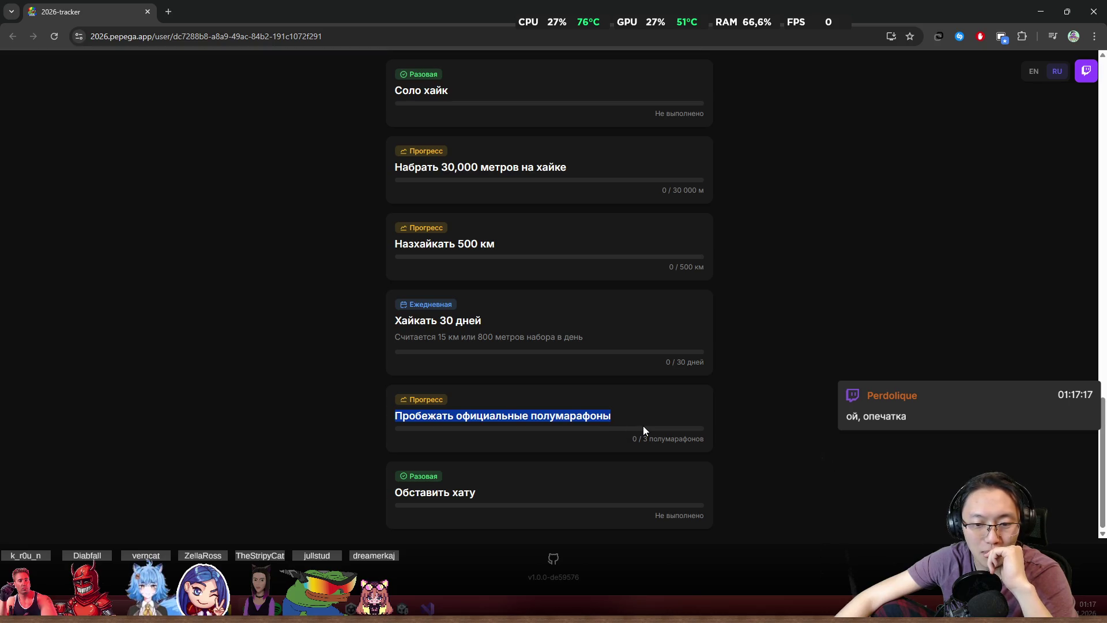
mouse_move(645, 435)
left_mouse_down()
mouse_move(620, 444)
mouse_move(625, 472)
mouse_move(717, 458)
left_mouse_up()
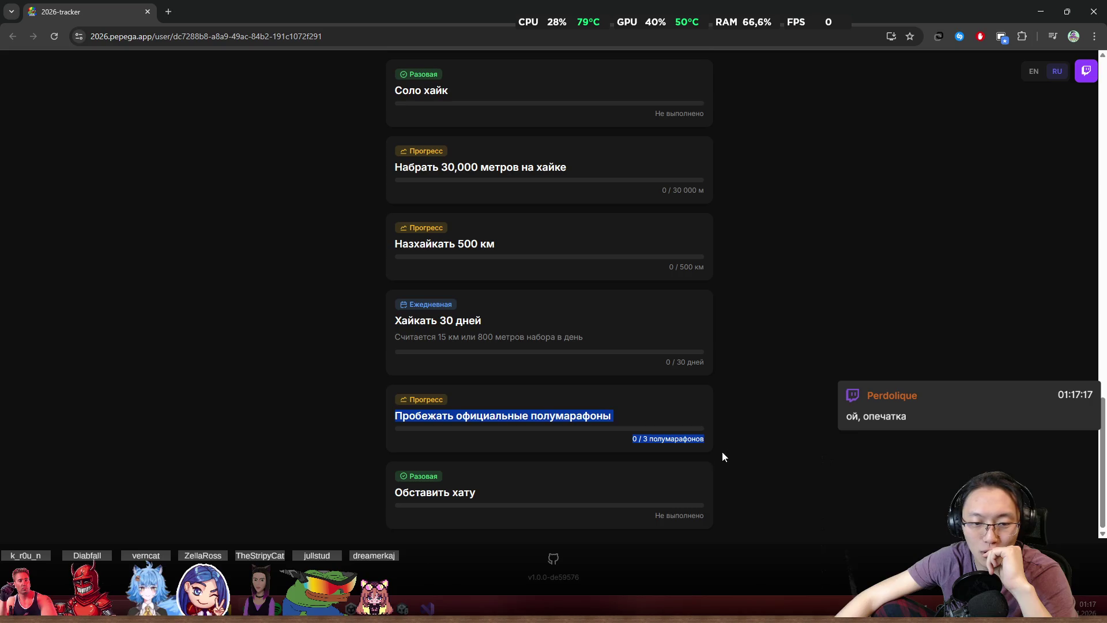
left_click(738, 449)
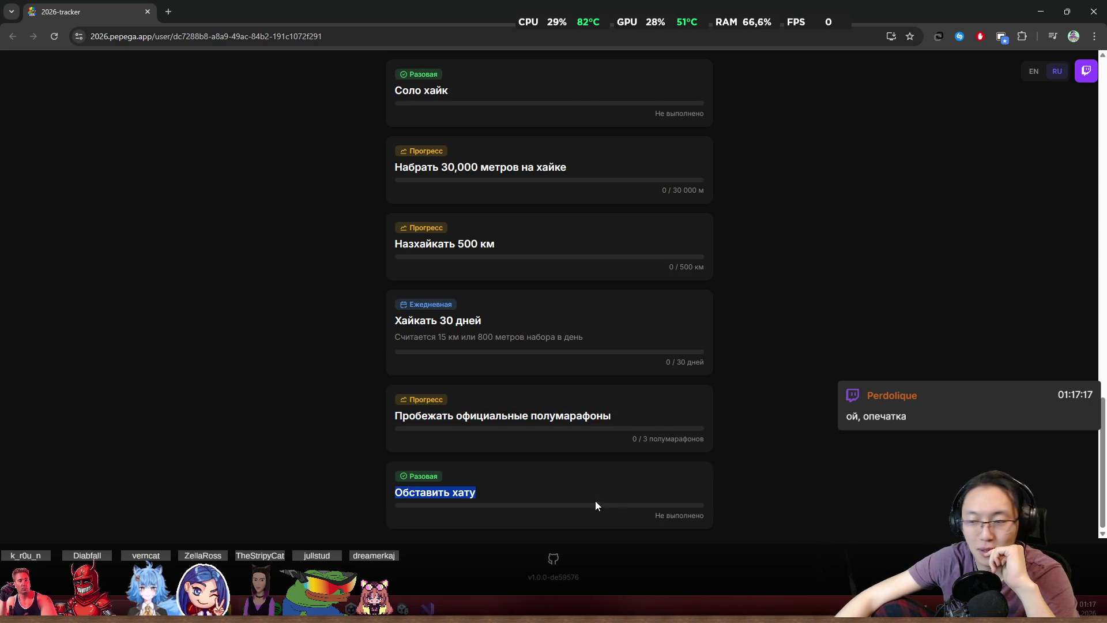
left_click(825, 471)
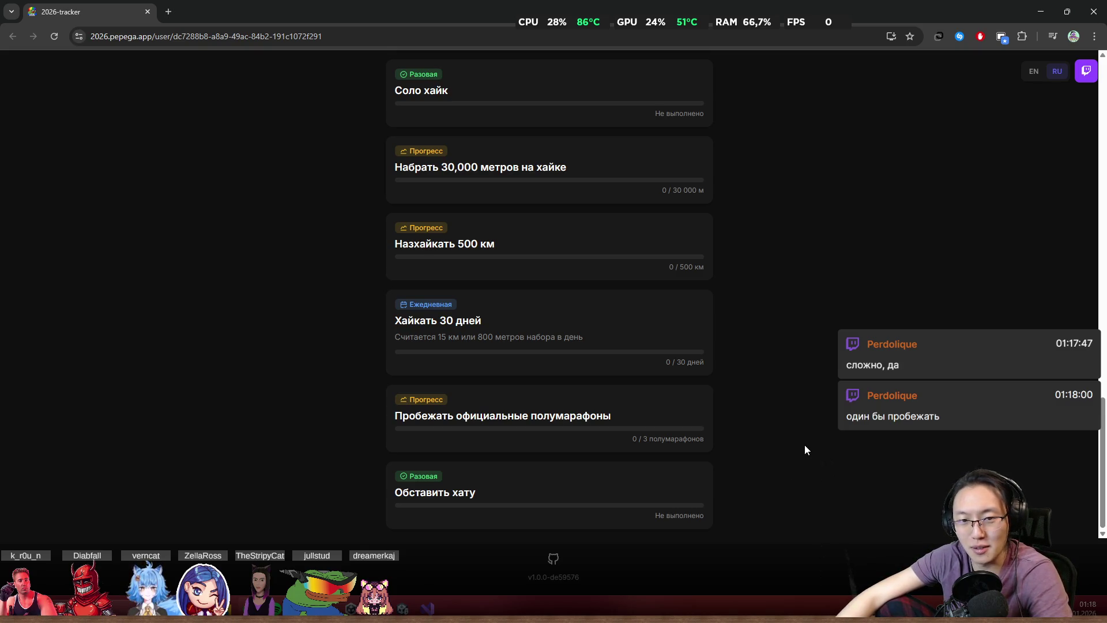
- Scroll back to the top of the profile page and switch the language to EN
scroll(807, 418, "up", 3)
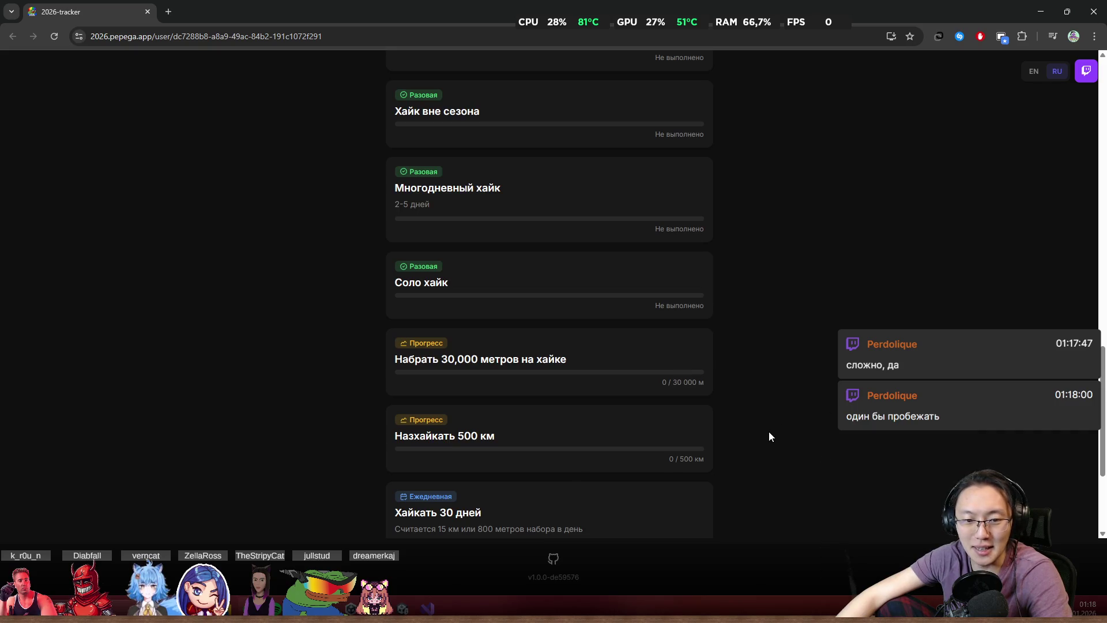
scroll(773, 432, "down", 3)
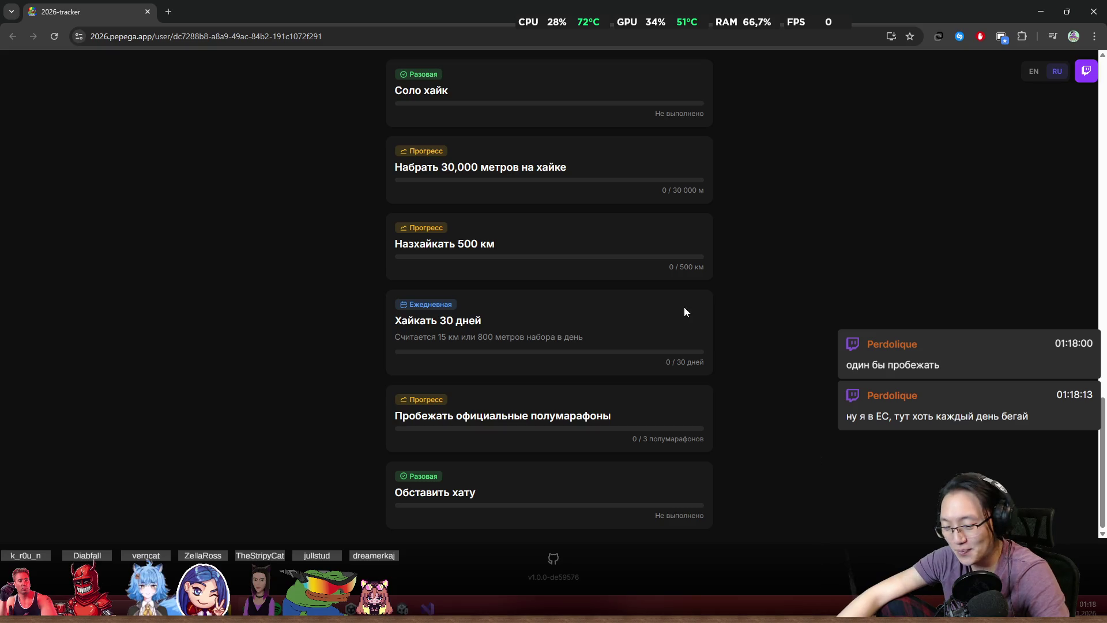
scroll(745, 346, "up", 14)
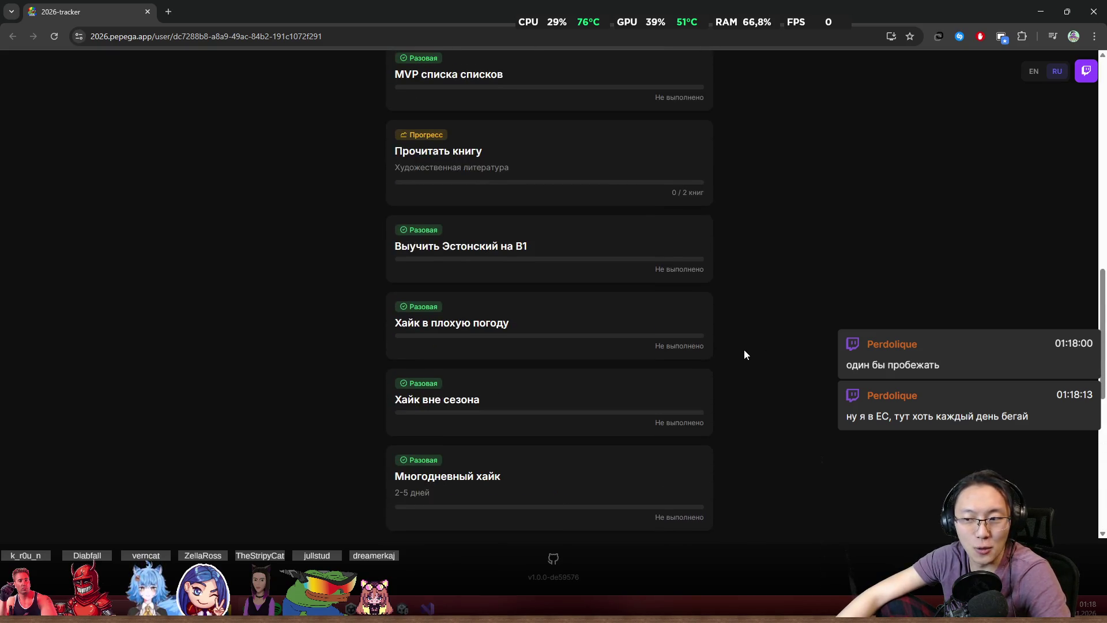
scroll(741, 345, "up", 8)
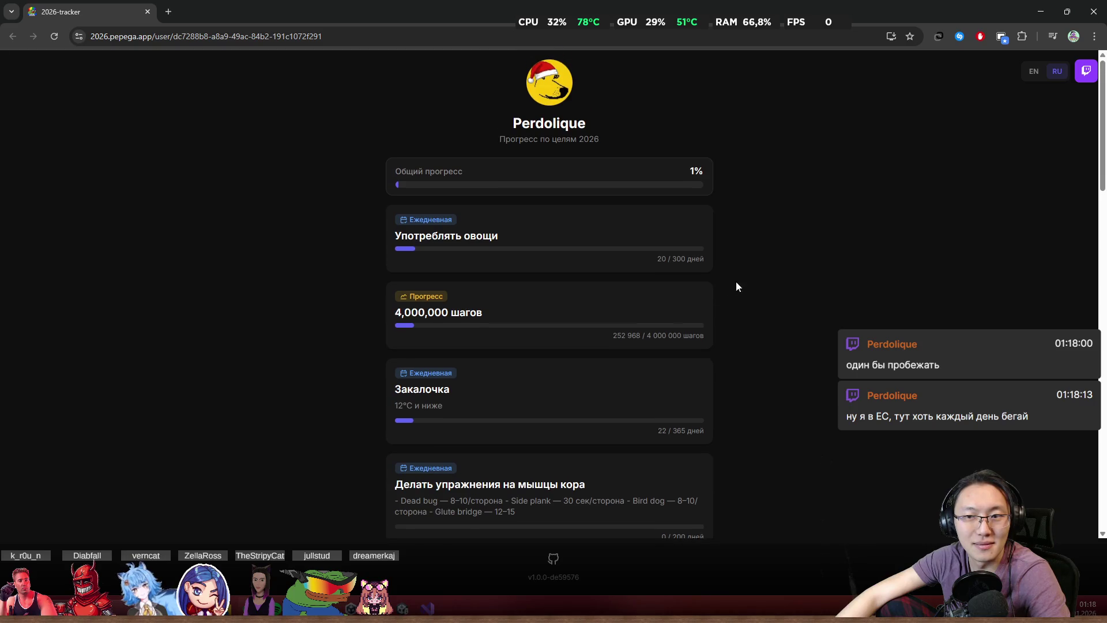
left_click(1033, 73)
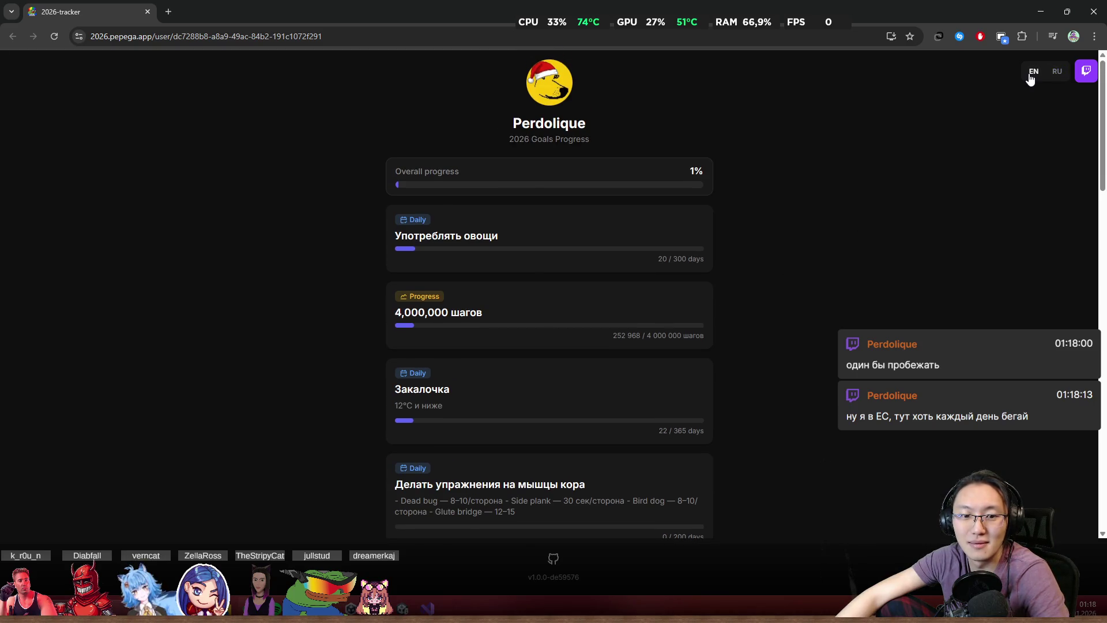
- Switch the page back to RU and scroll through the goals again
left_click(1055, 73)
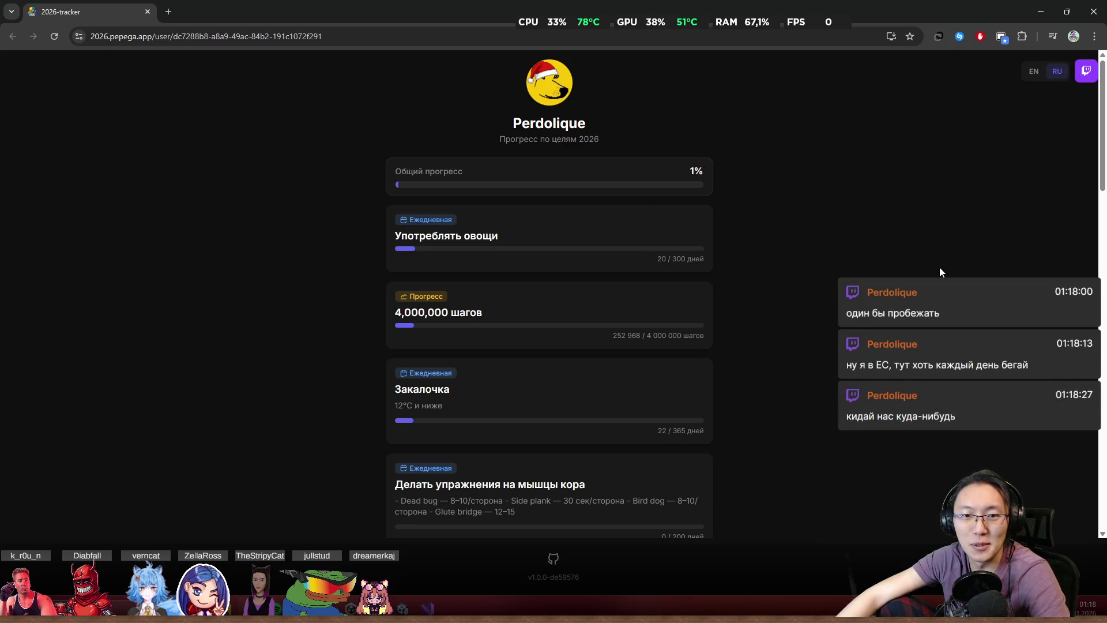
scroll(929, 268, "down", 1)
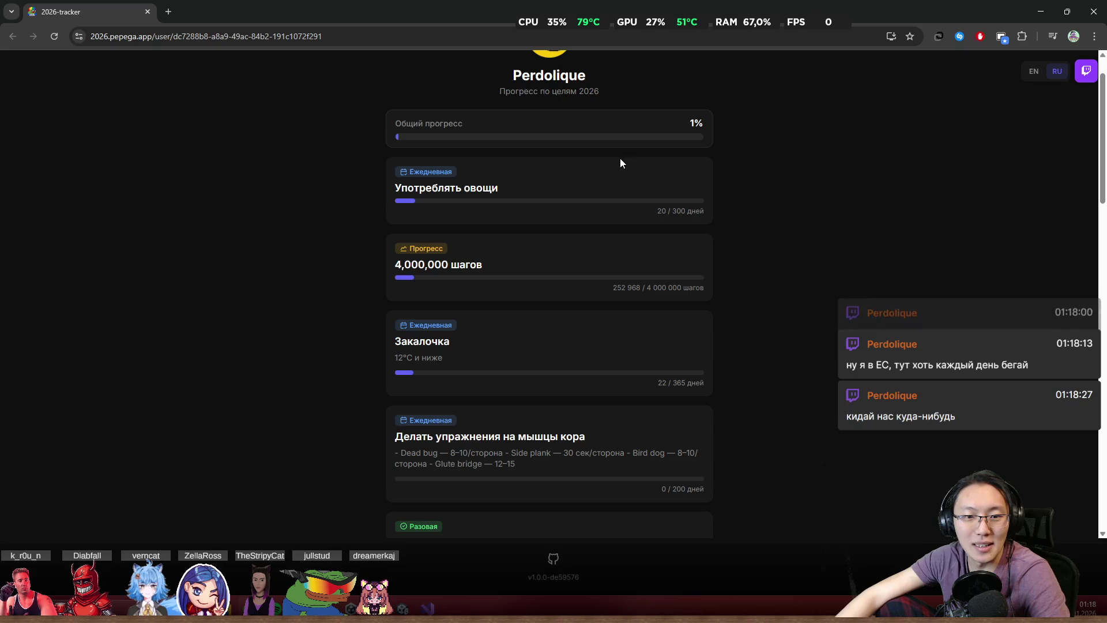
middle_click(773, 285)
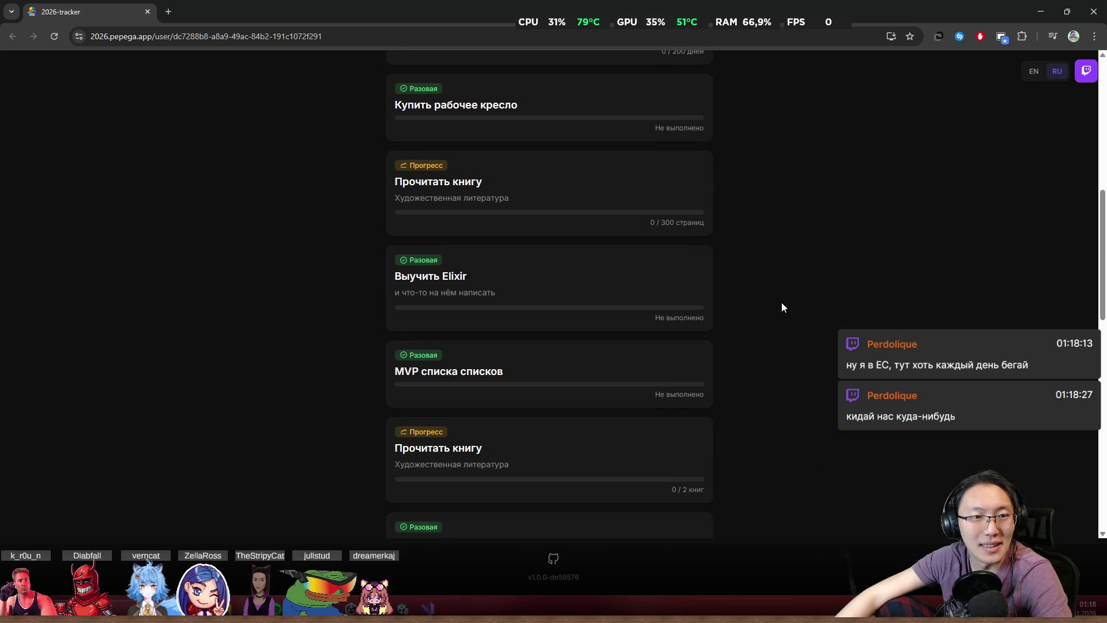
scroll(791, 314, "up", 3)
scroll(794, 318, "up", 3)
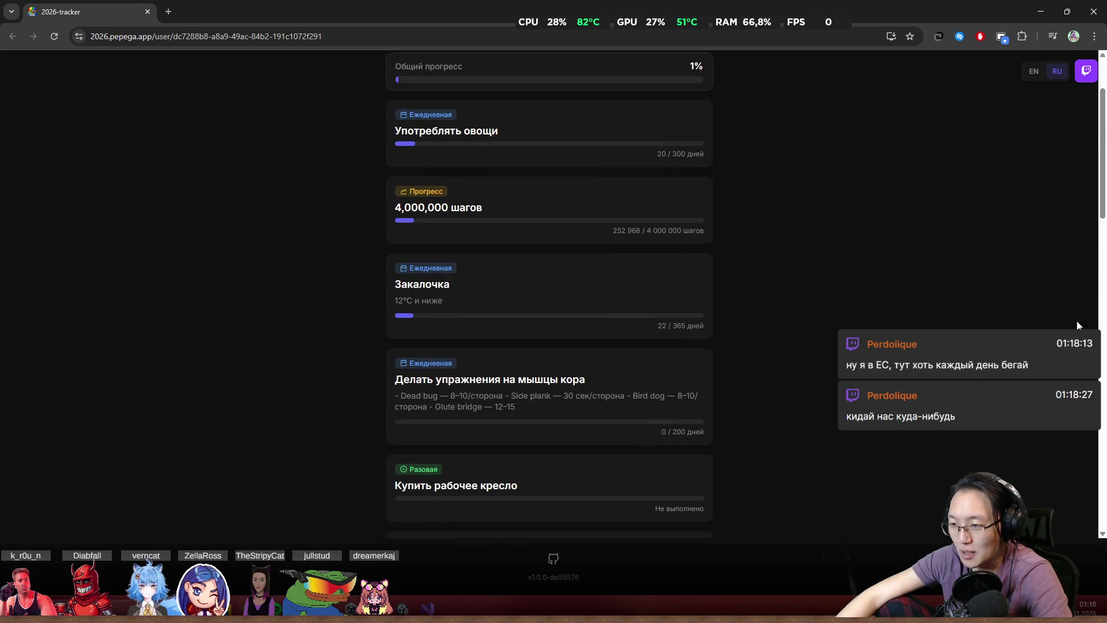
- Navigate the tab to twitch.tv
left_click(411, 40)
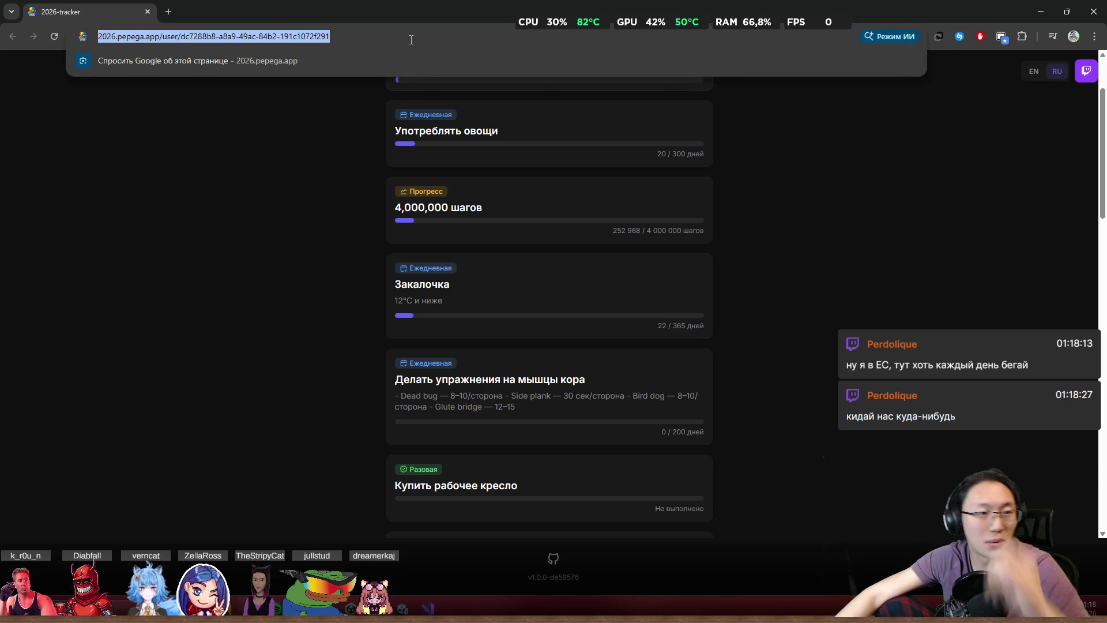
type("twitch.tv")
key("Return")
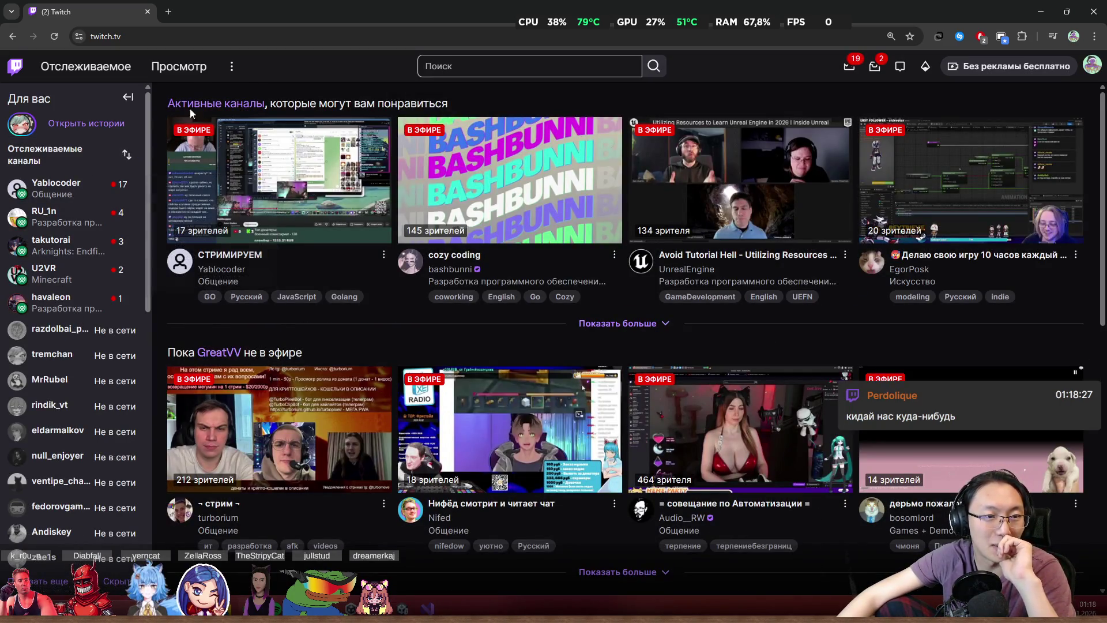
- Open Twitch's browse directory and the Разработка программного обеспечения и игр category
left_click(173, 66)
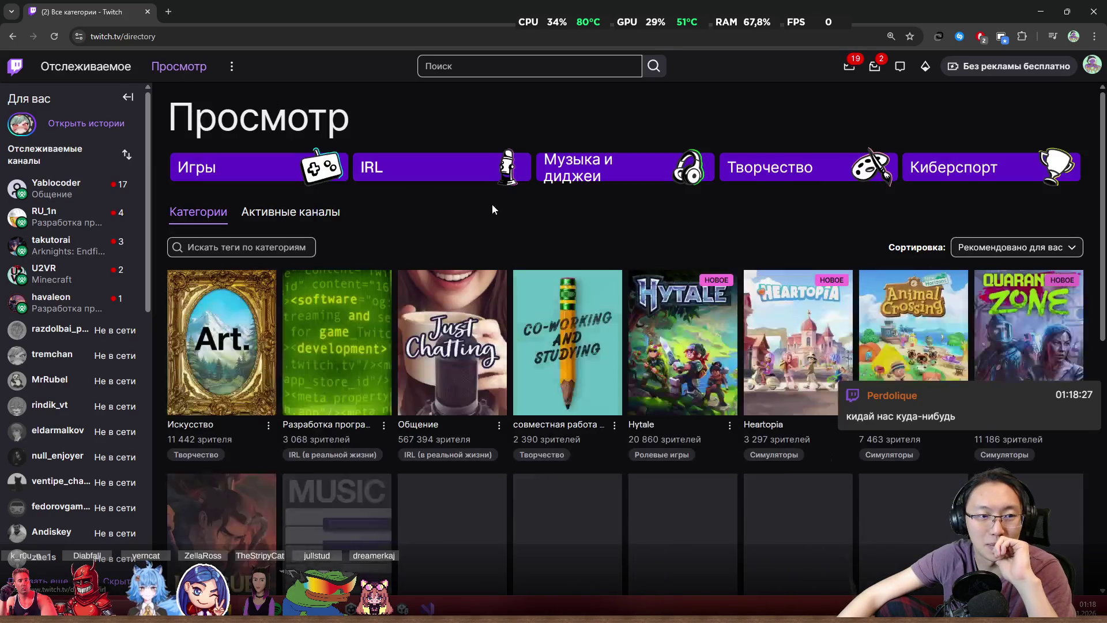
middle_click(486, 235)
scroll(486, 235, "down", 3)
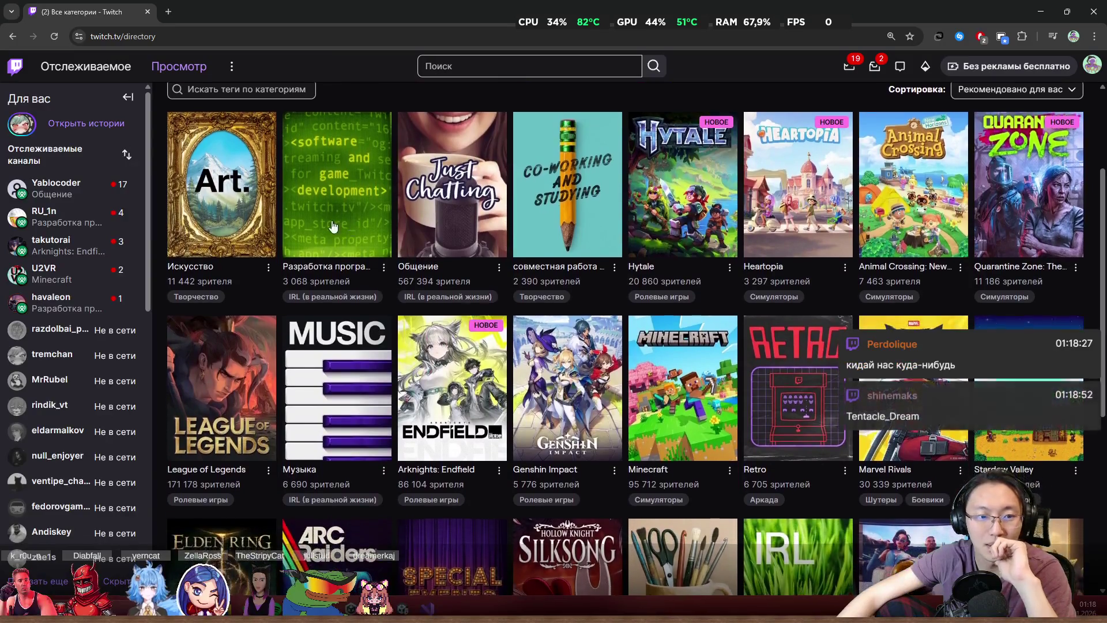
left_click(341, 230)
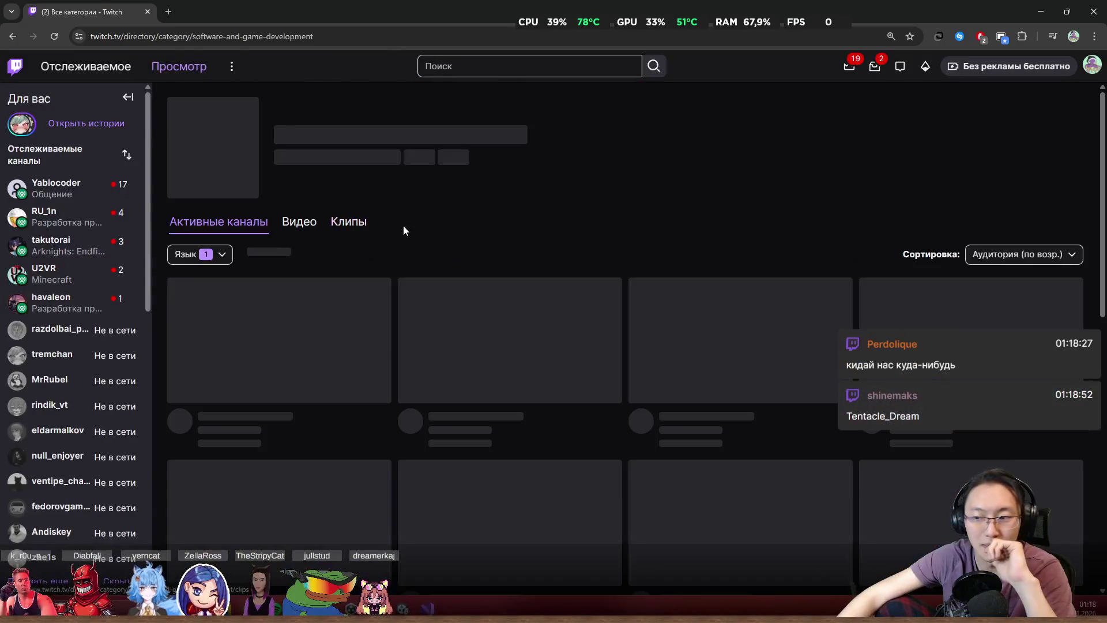
- Scroll down through the category's live programming and game-dev stream cards
scroll(615, 203, "down", 2)
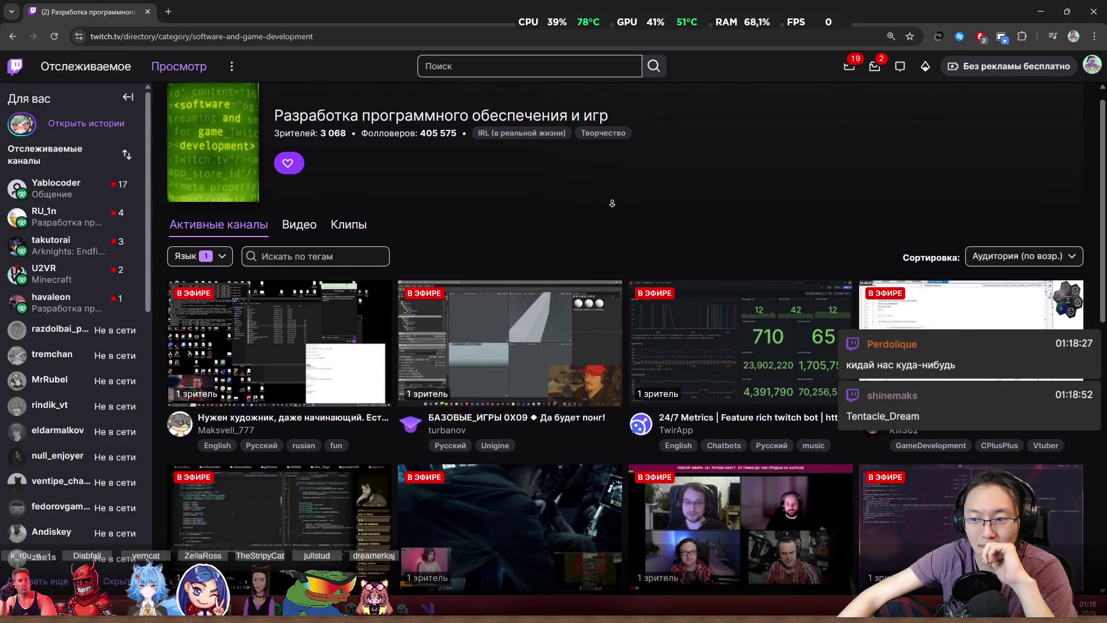
scroll(614, 203, "down", 3)
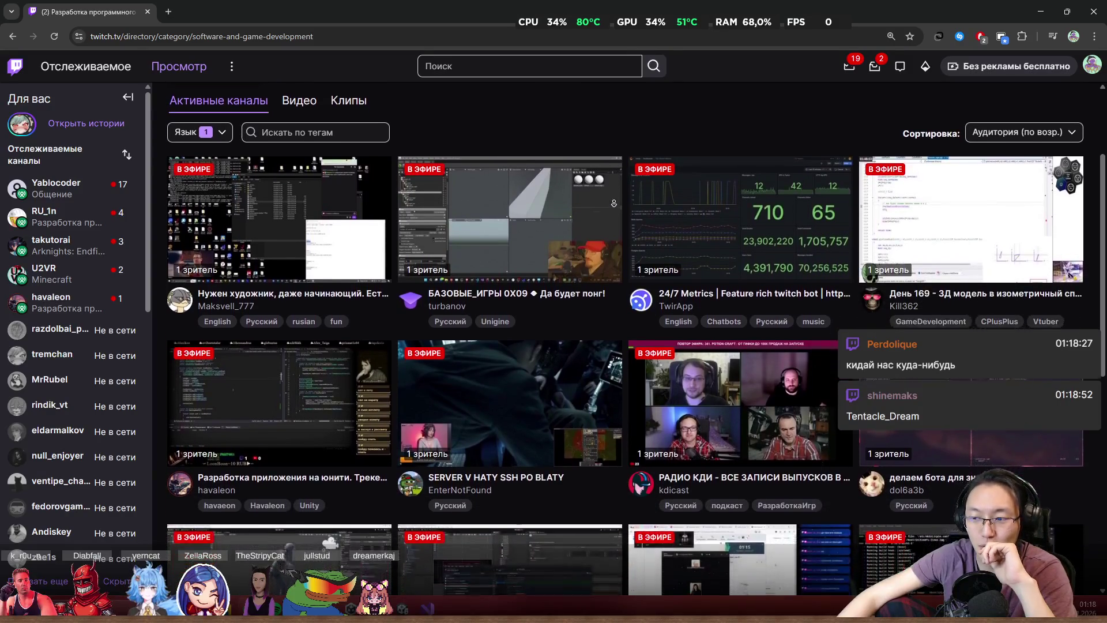
scroll(624, 190, "down", 1)
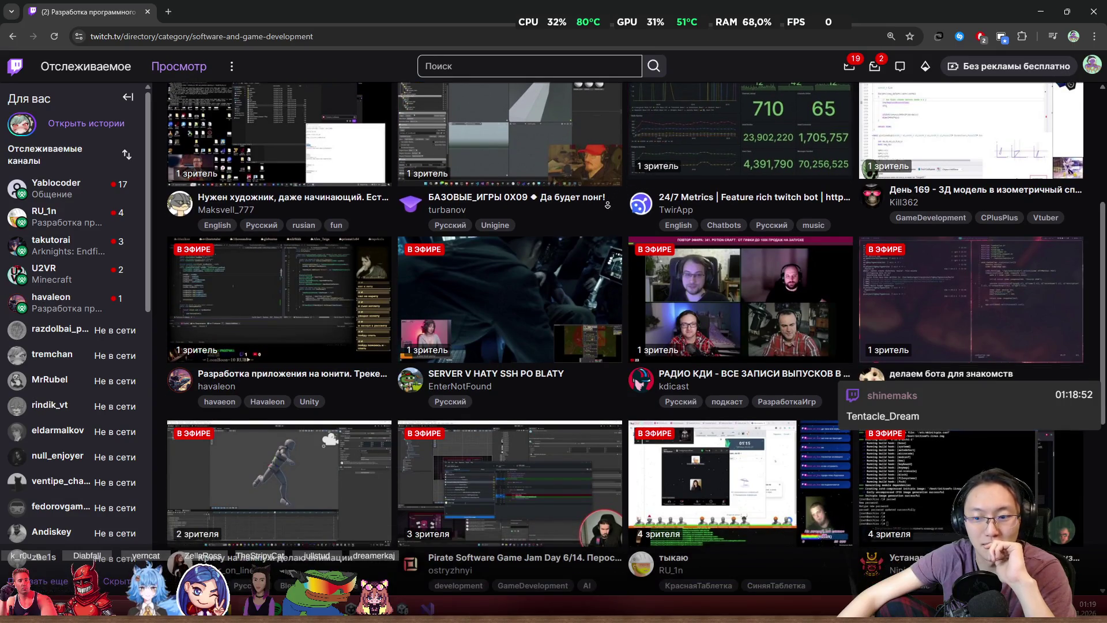
scroll(616, 319, "down", 2)
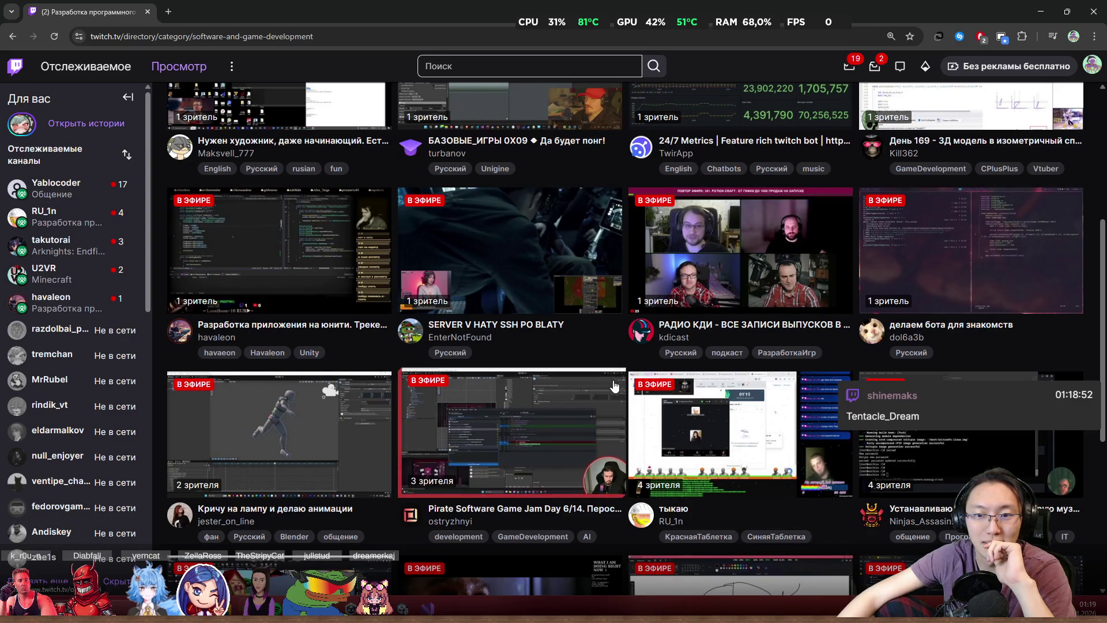
scroll(612, 372, "down", 3)
scroll(610, 379, "down", 3)
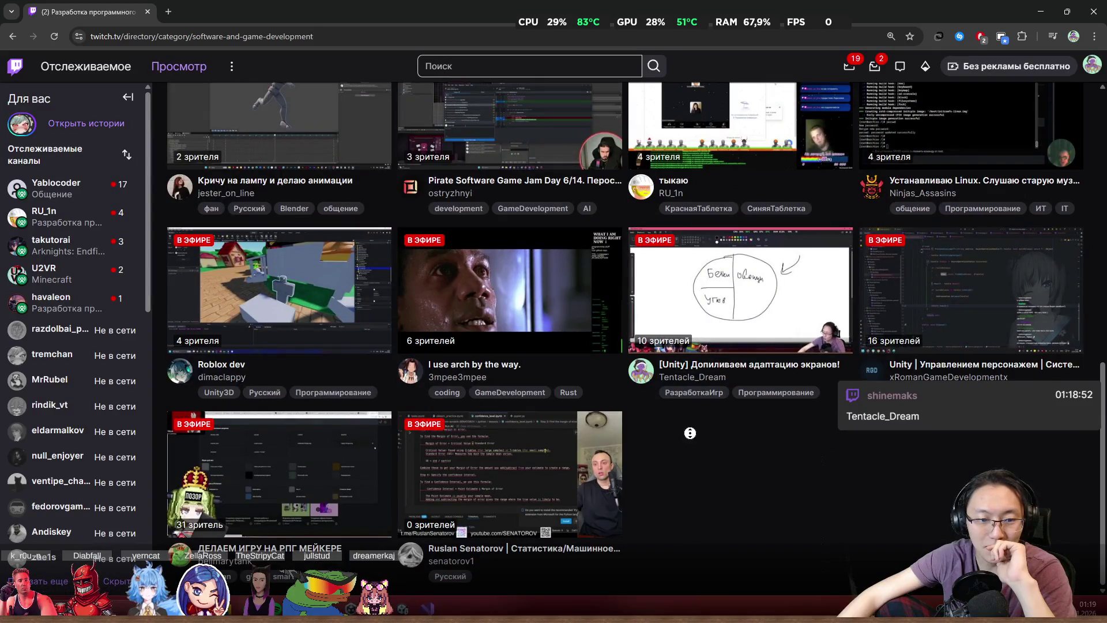
middle_click(715, 466)
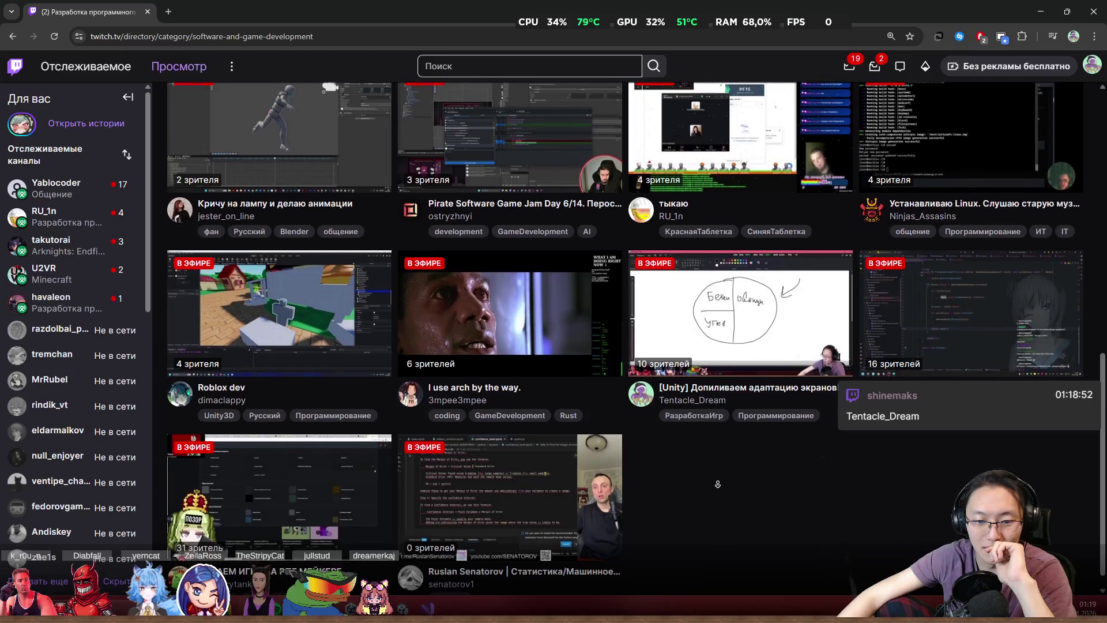
left_click(650, 506)
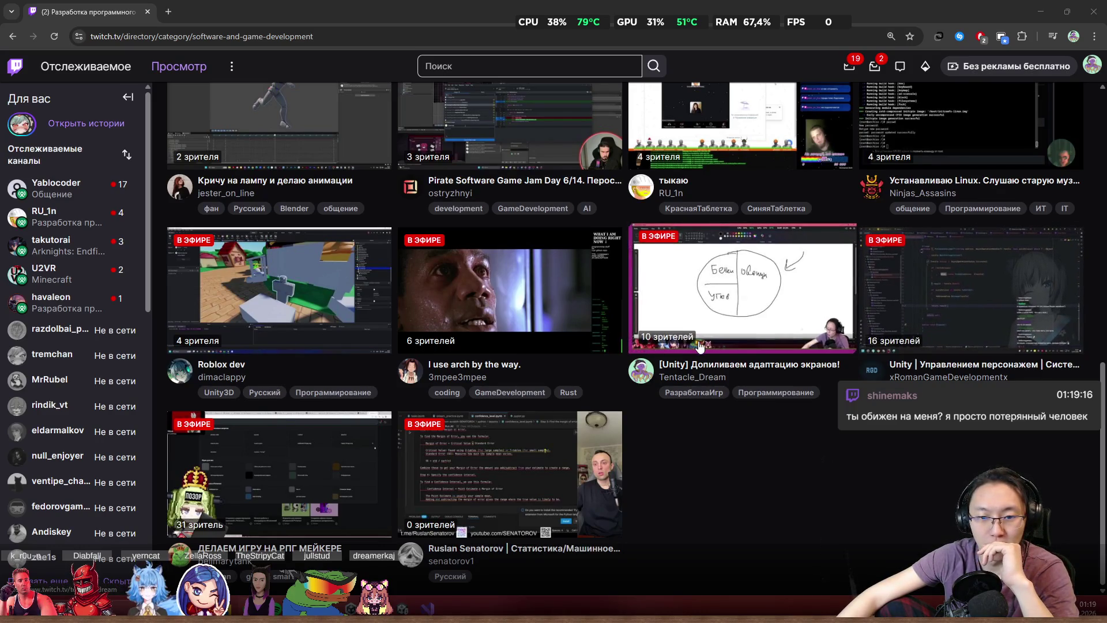
scroll(673, 356, "up", 2)
scroll(673, 355, "up", 2)
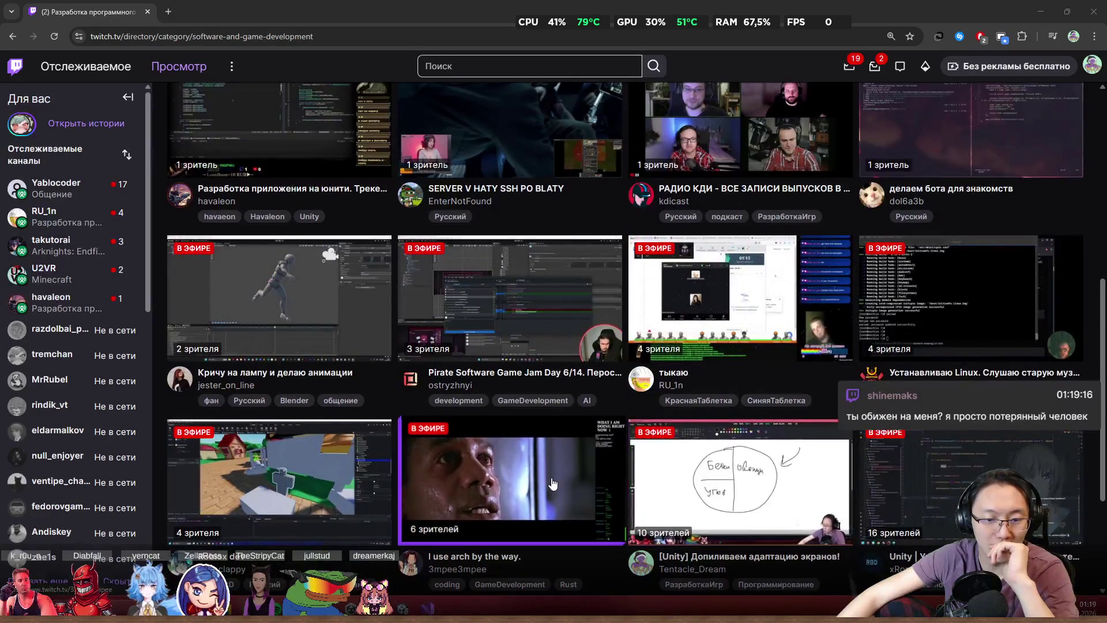
scroll(561, 483, "up", 2)
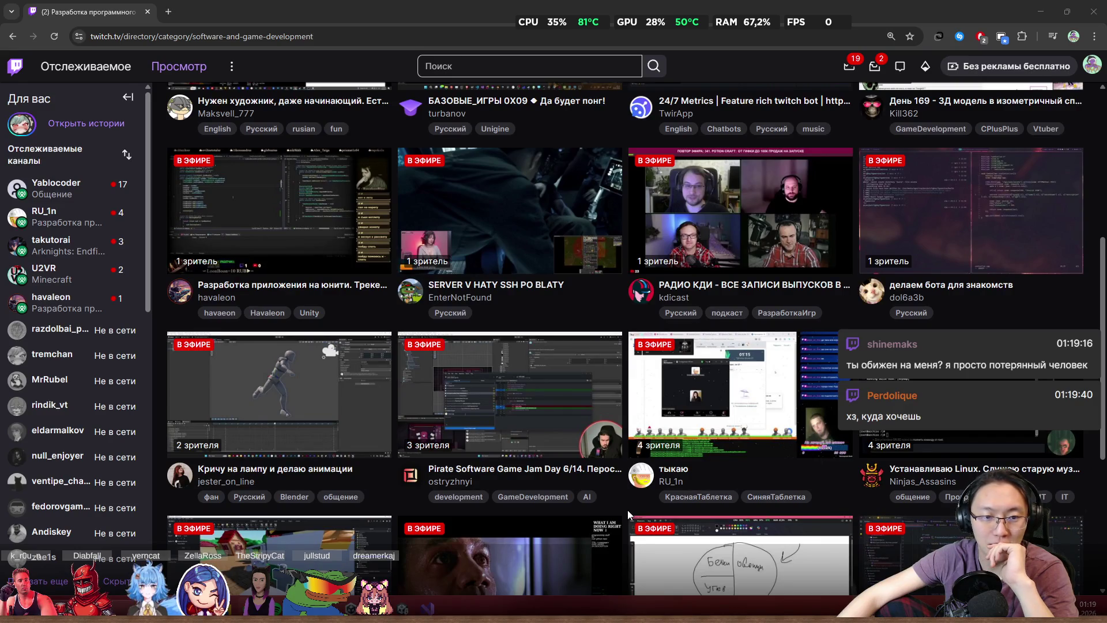
scroll(627, 510, "up", 2)
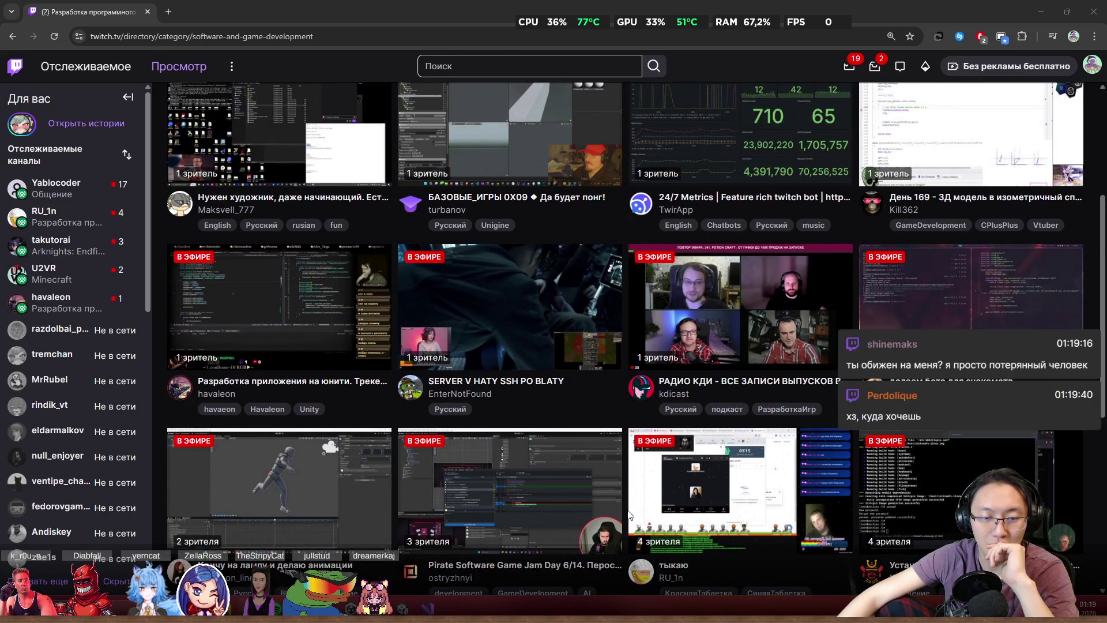
scroll(575, 486, "up", 3)
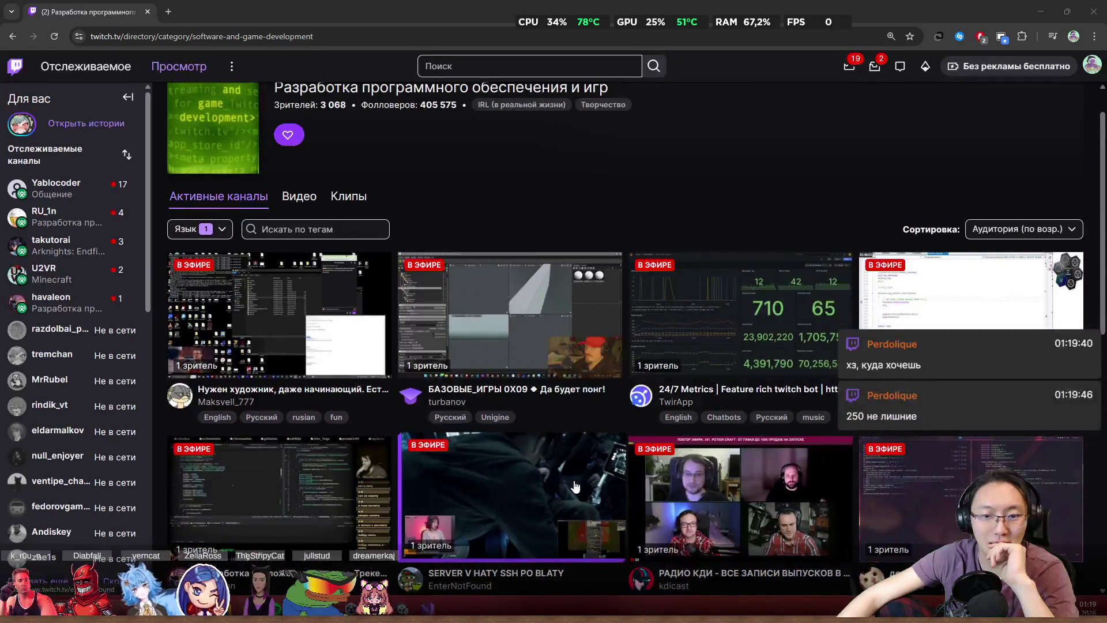
scroll(575, 486, "down", 6)
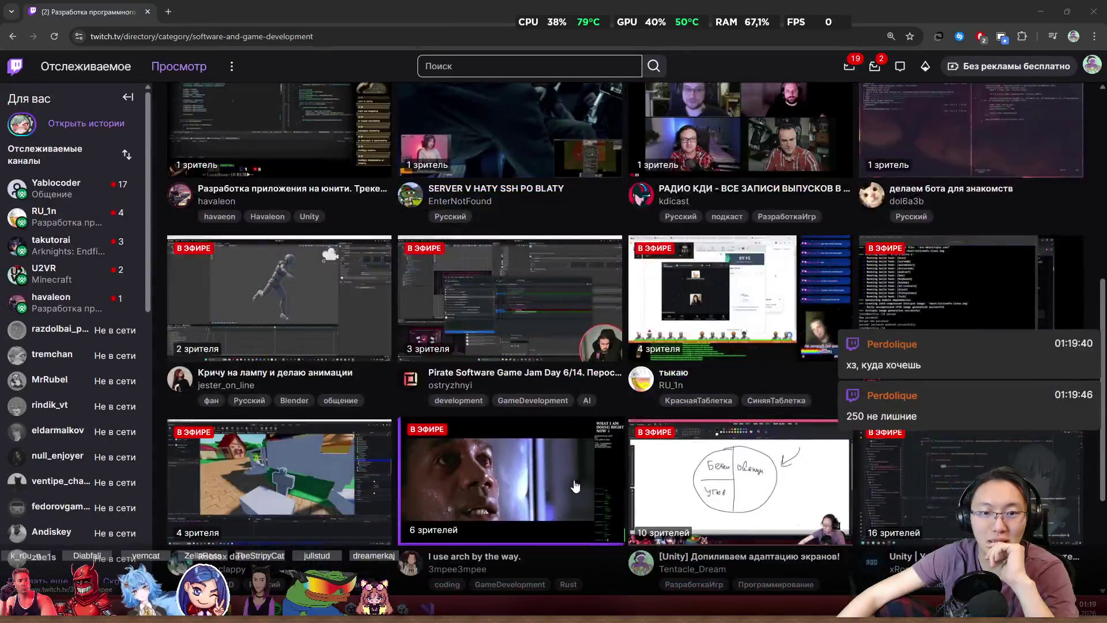
scroll(575, 486, "down", 3)
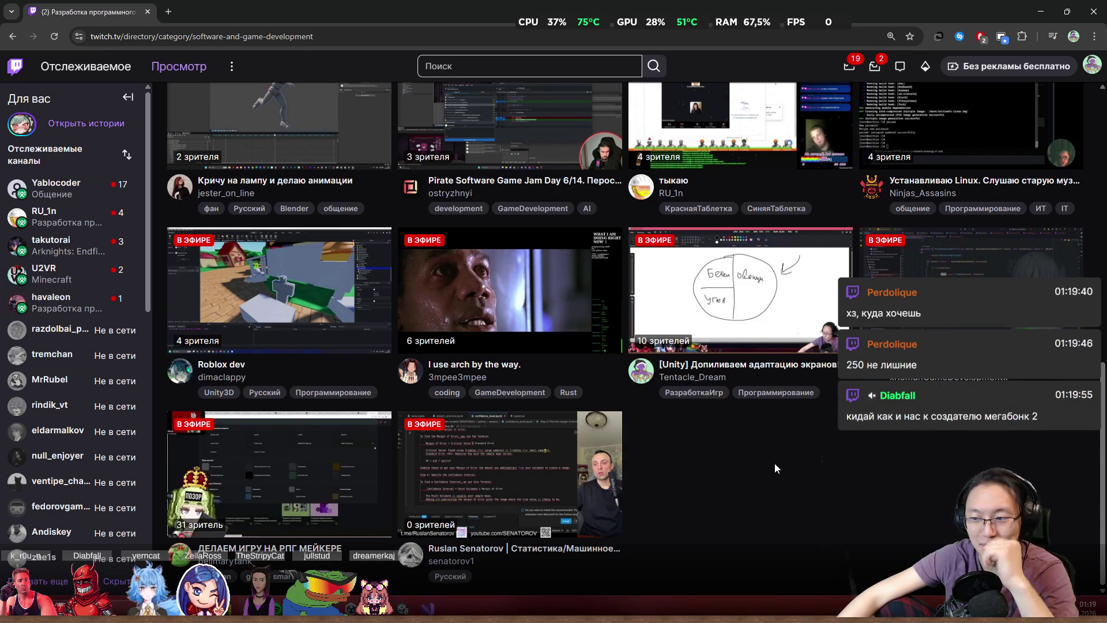
scroll(781, 452, "up", 10)
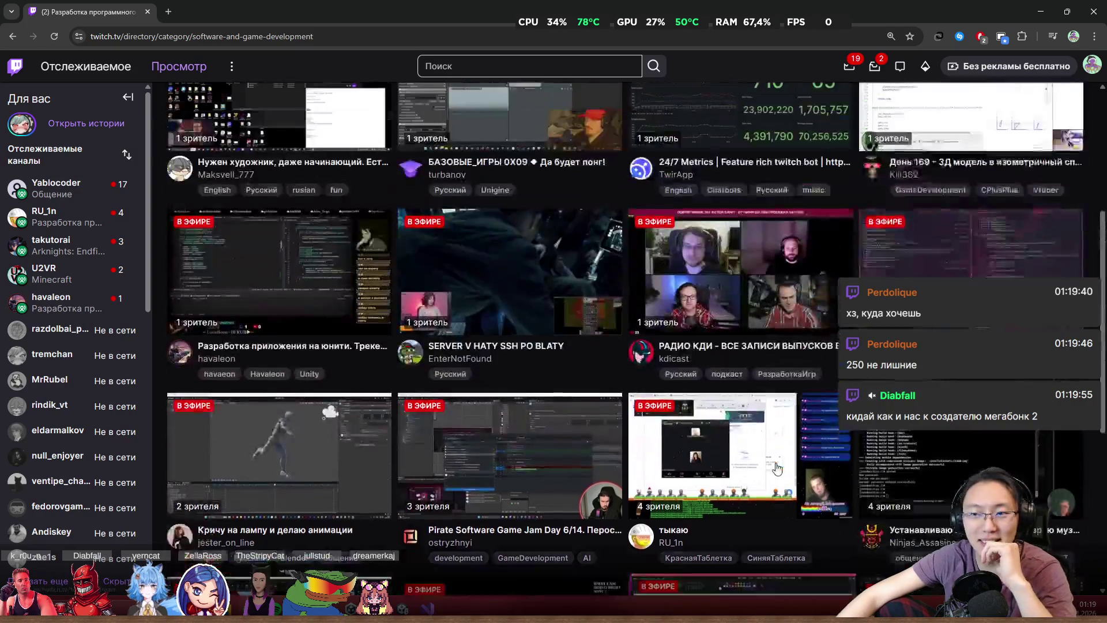
scroll(687, 471, "down", 2)
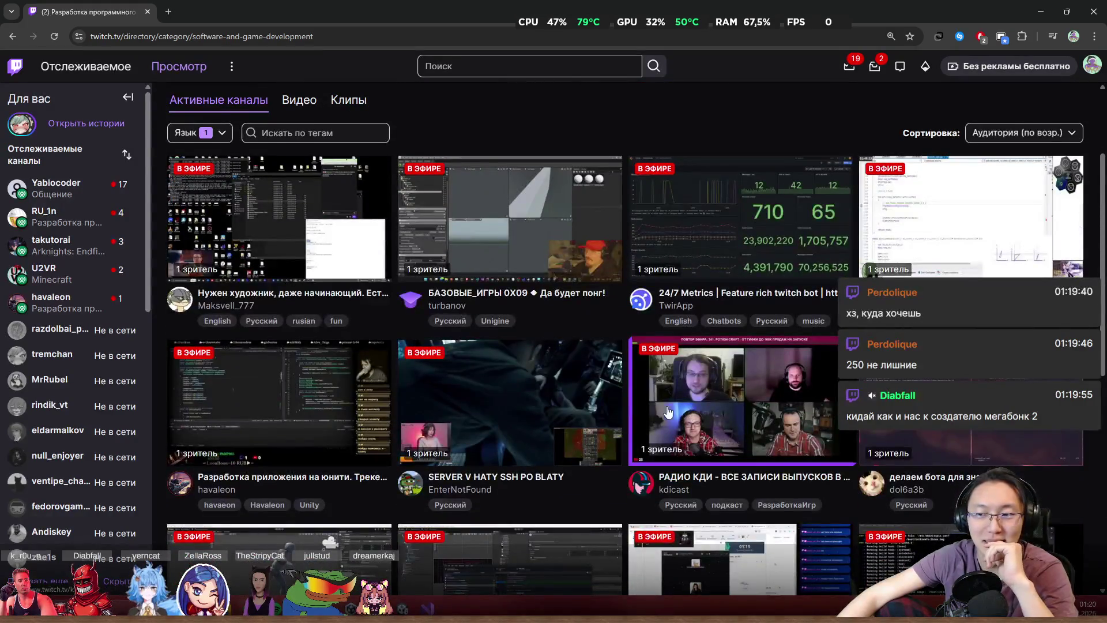
scroll(614, 407, "down", 8)
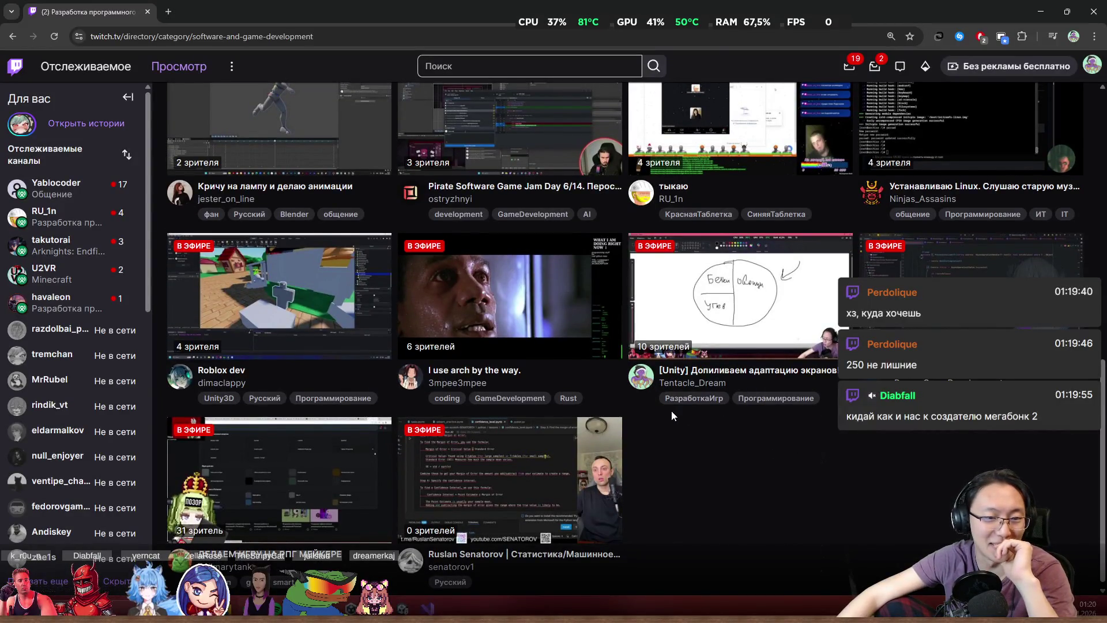
middle_click(690, 474)
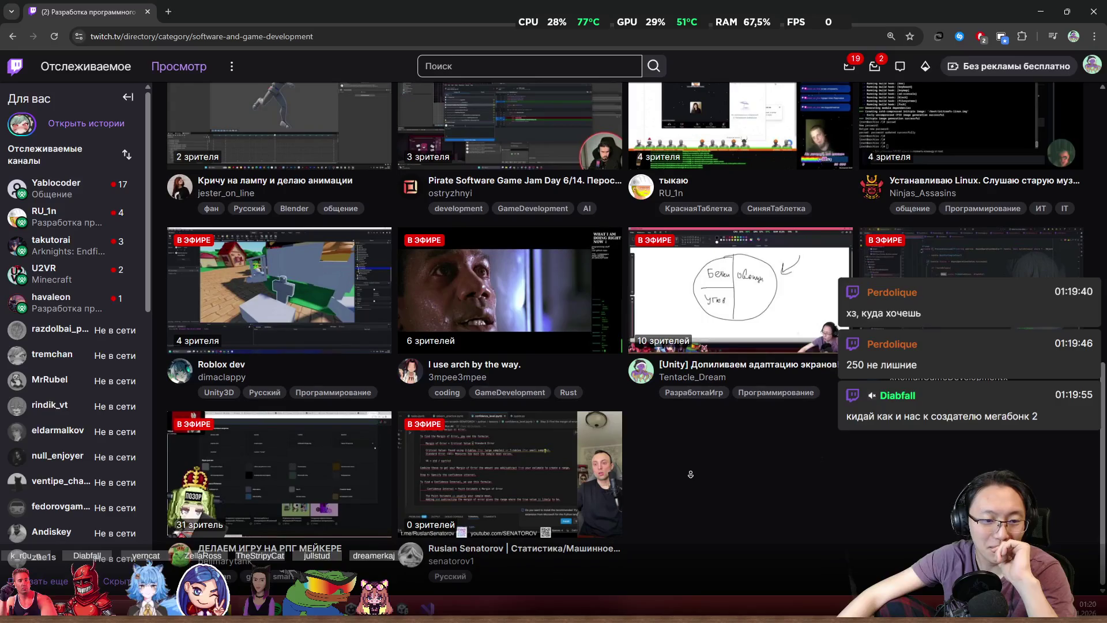
scroll(666, 486, "up", 3)
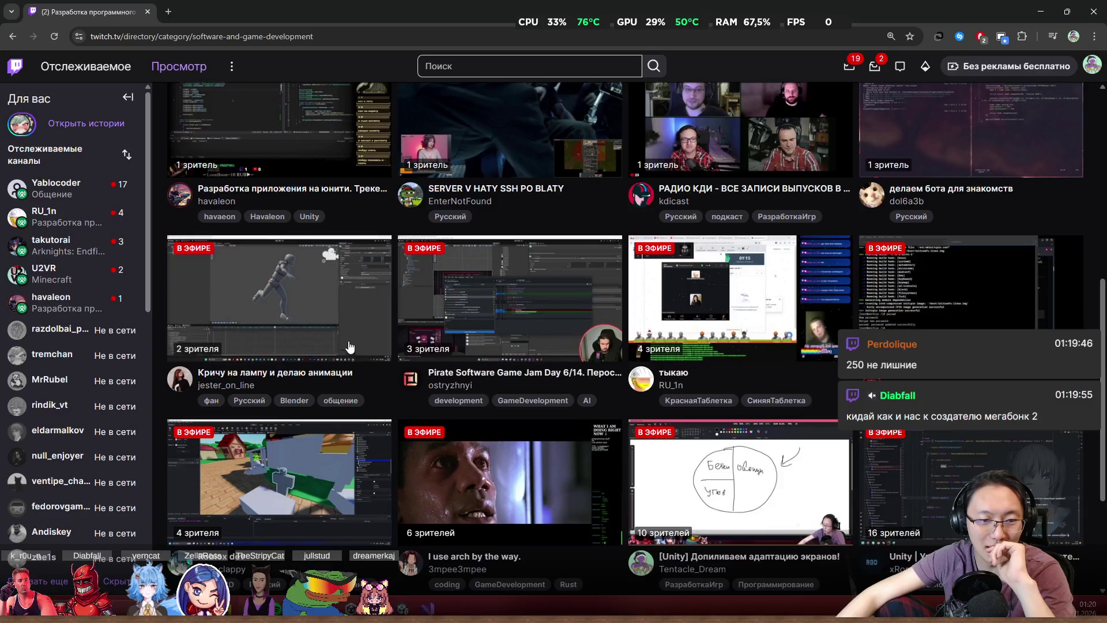
- Open the 'Кричу на лампу и делаю анимации' stream and dismiss the address suggestions
left_click(312, 280)
double_click(202, 37)
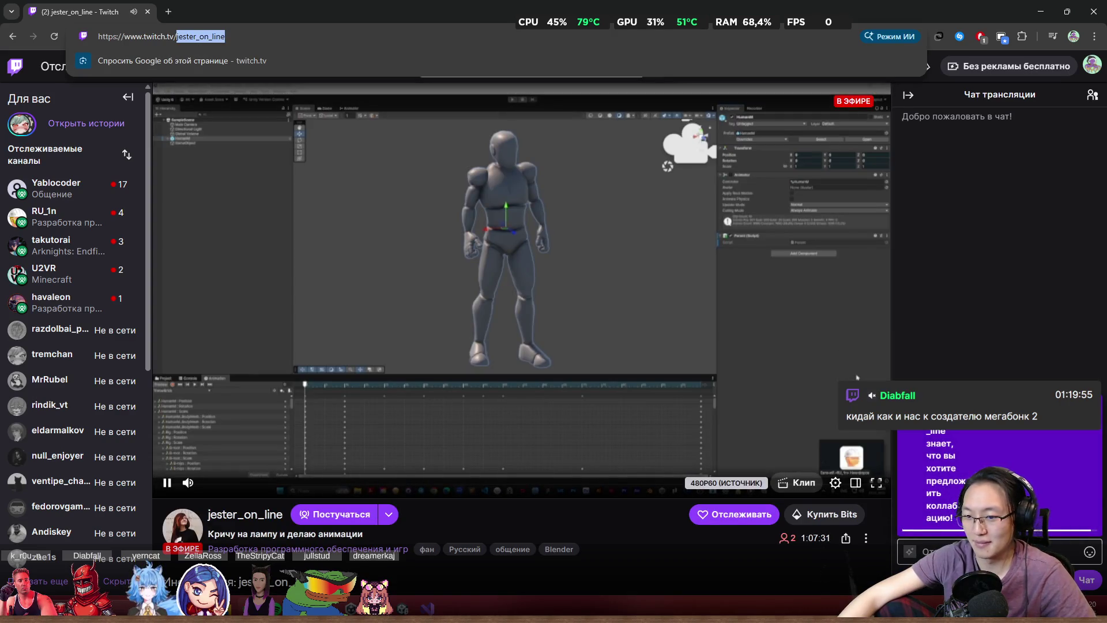
left_click(857, 377)
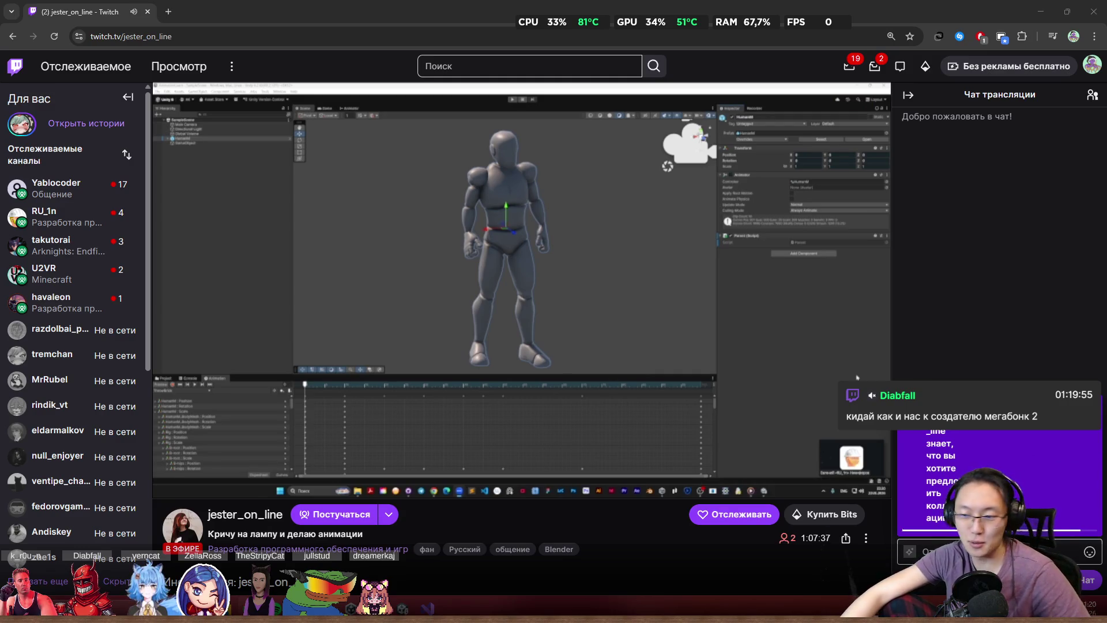
- Open the video player's settings menu and close it again
mouse_move(242, 484)
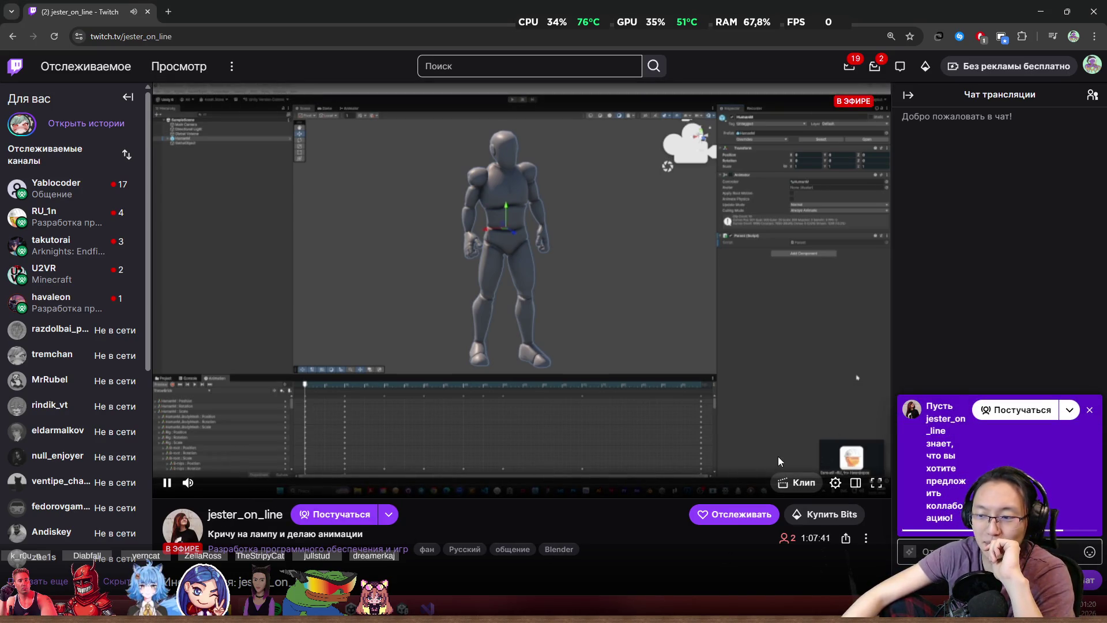
left_click(835, 484)
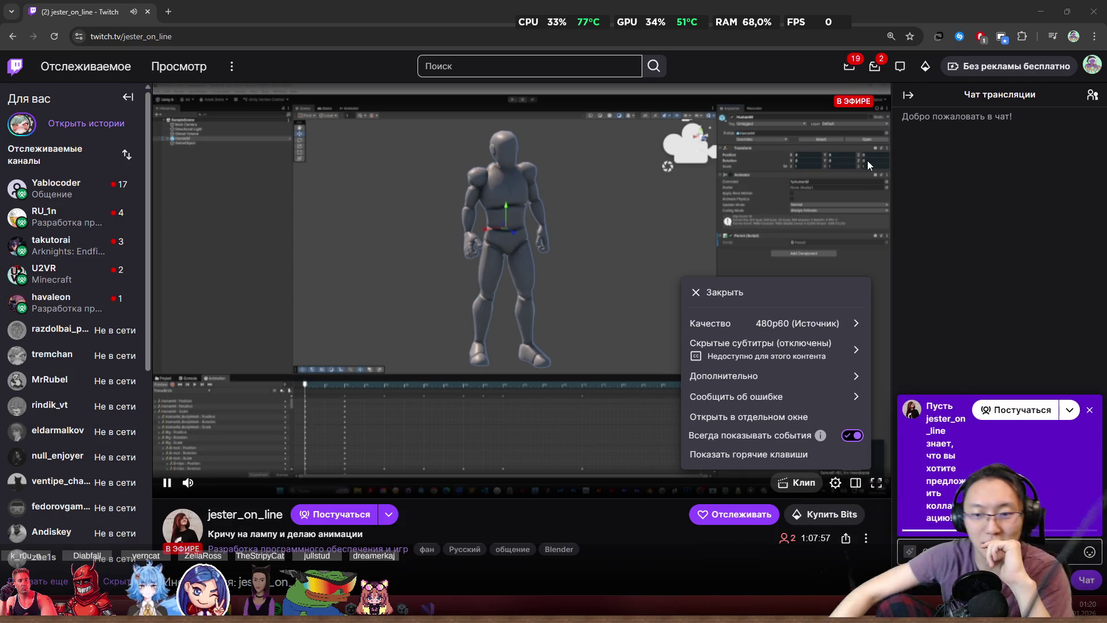
left_click(778, 296)
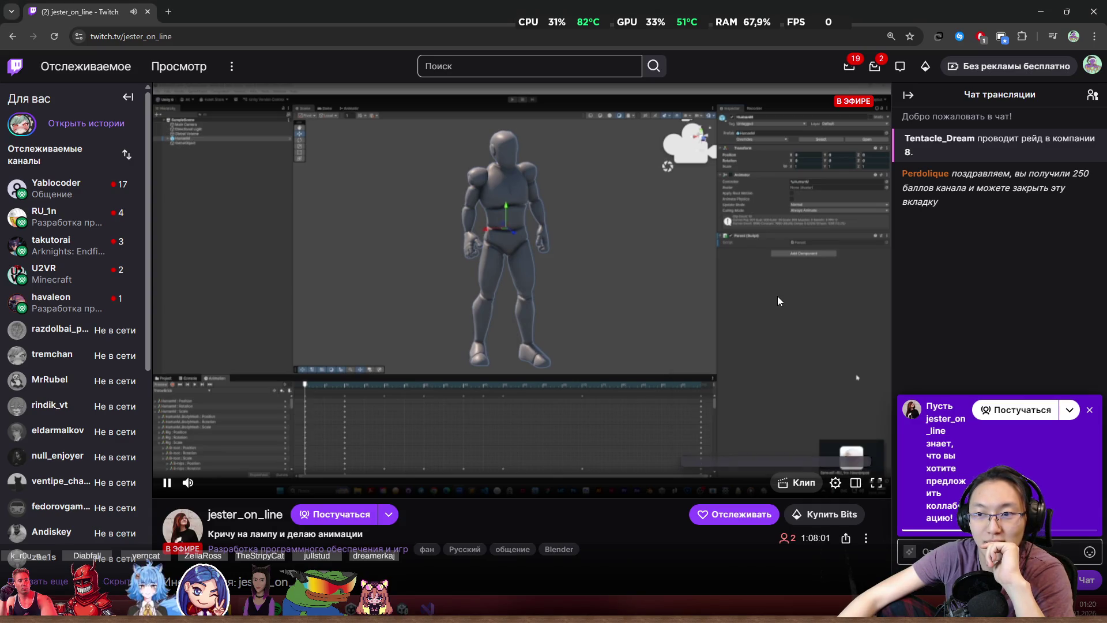
- Dismiss the Постучаться collaboration popup, then start and cancel a reply to a chat message
left_click(1090, 410)
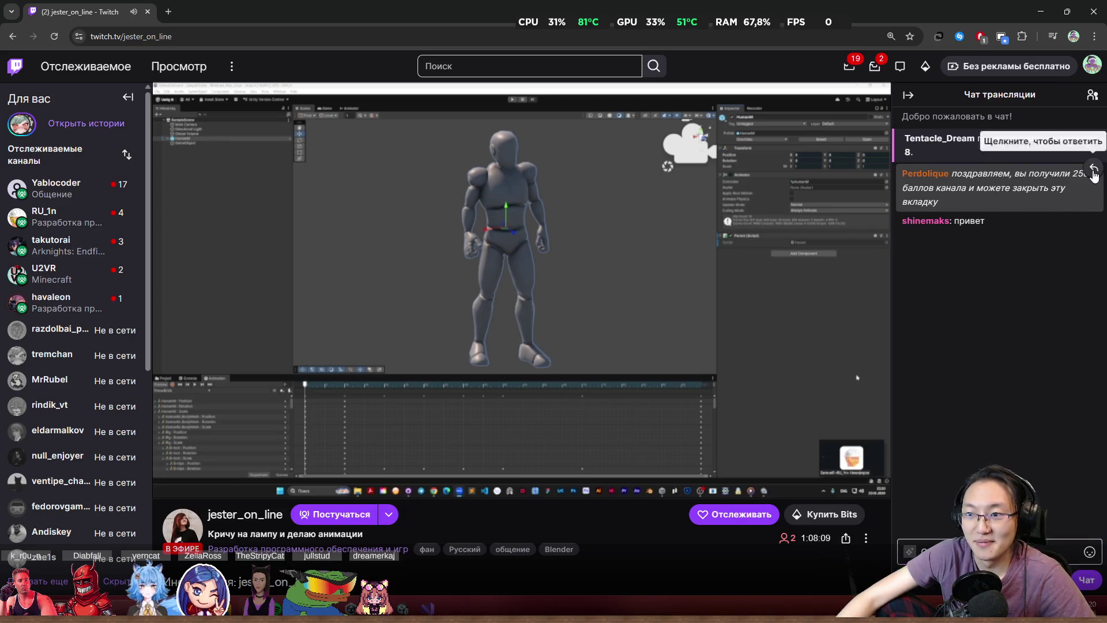
left_click(1093, 171)
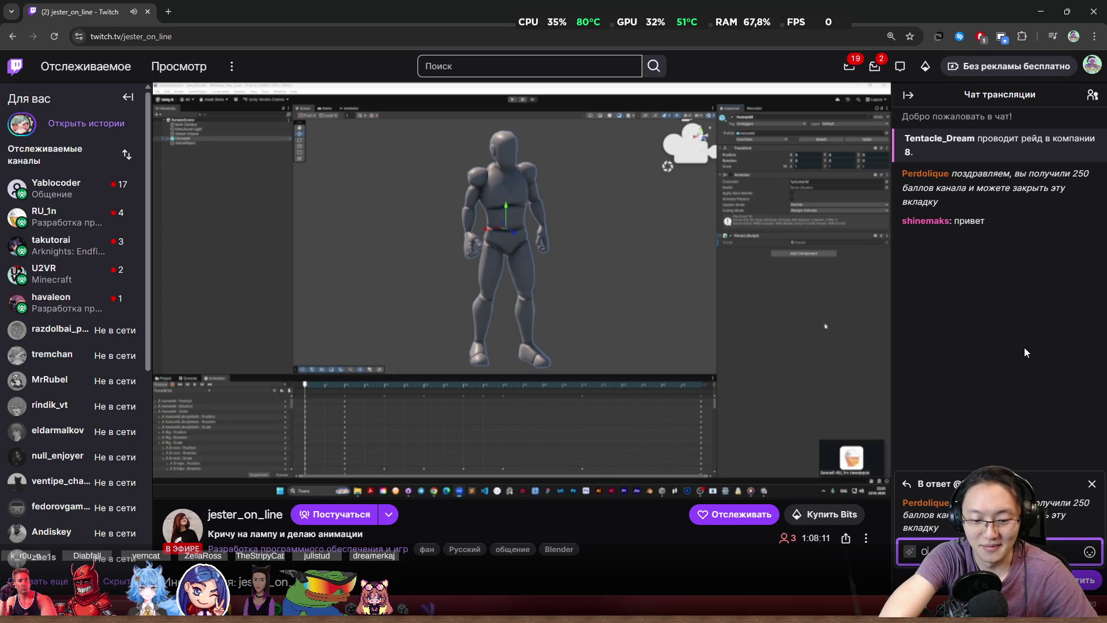
key("Return")
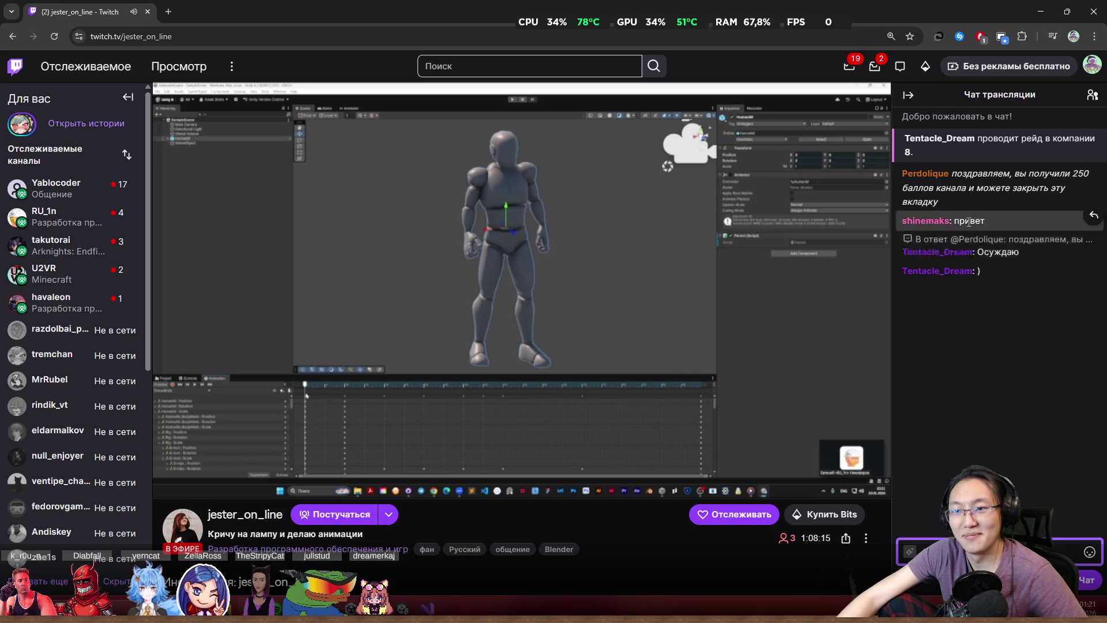
- Place the cursor in the chat message box, then switch away from the browser
mouse_move(266, 432)
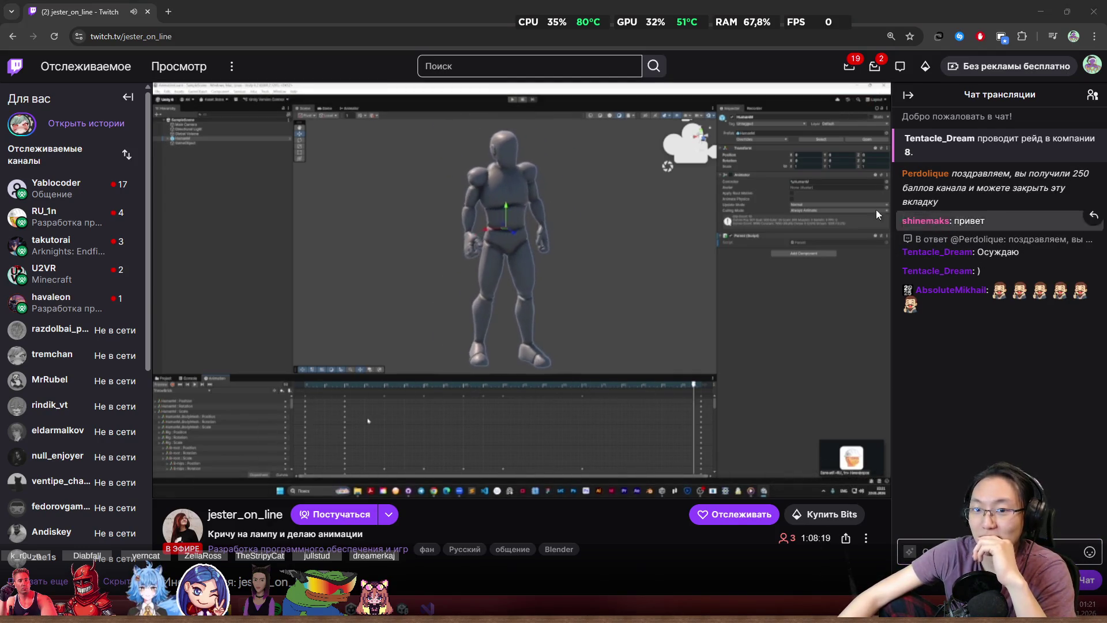
mouse_move(468, 455)
mouse_move(182, 488)
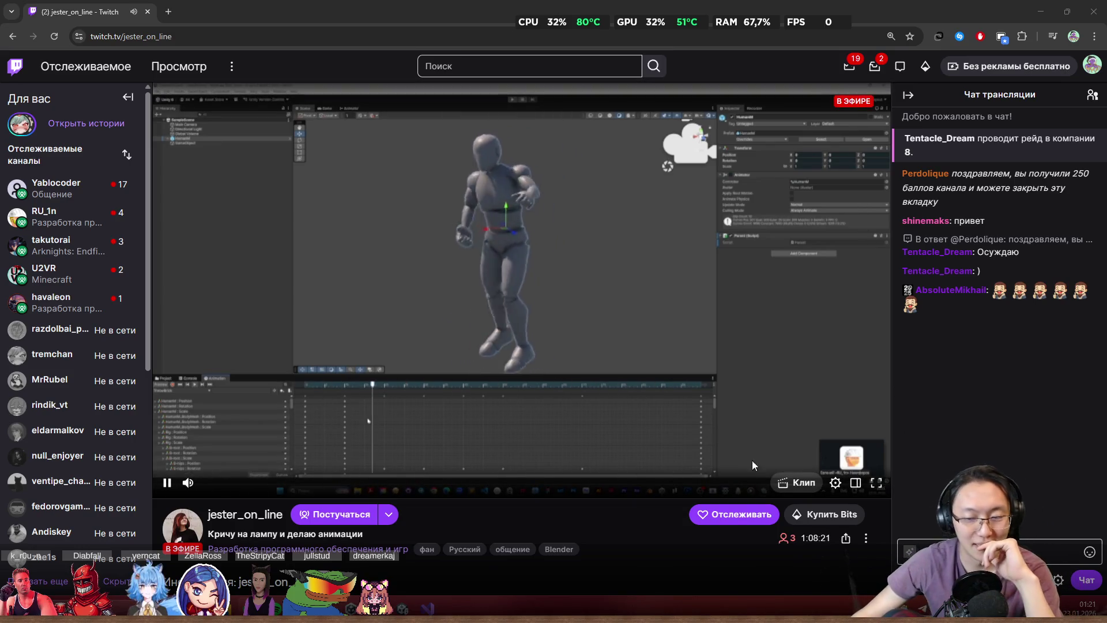
left_click(980, 552)
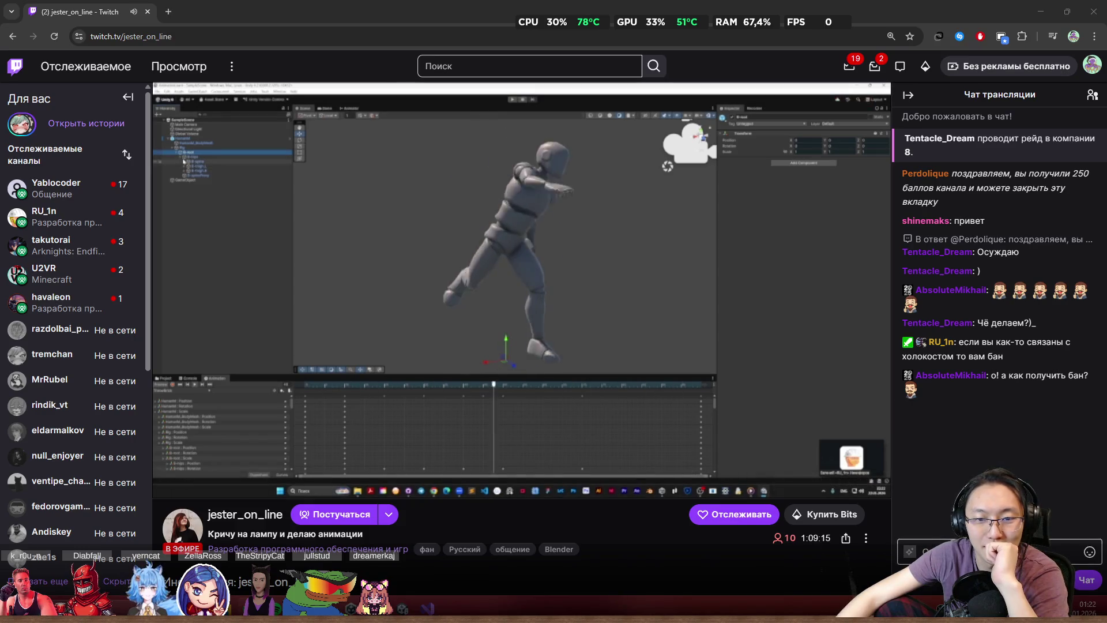
key("alt+Tab")
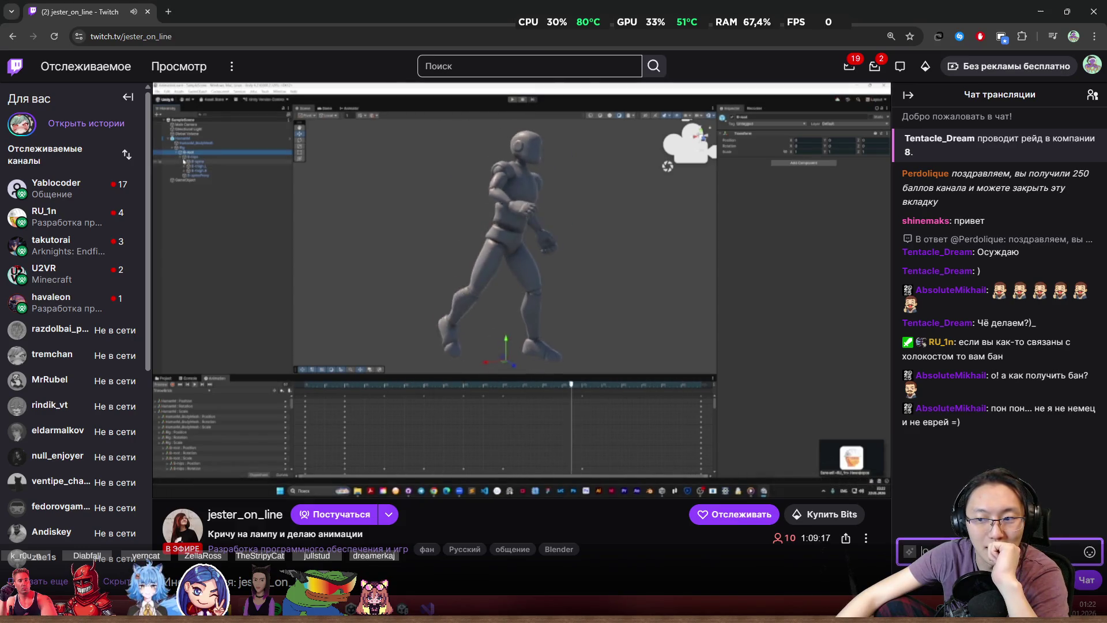